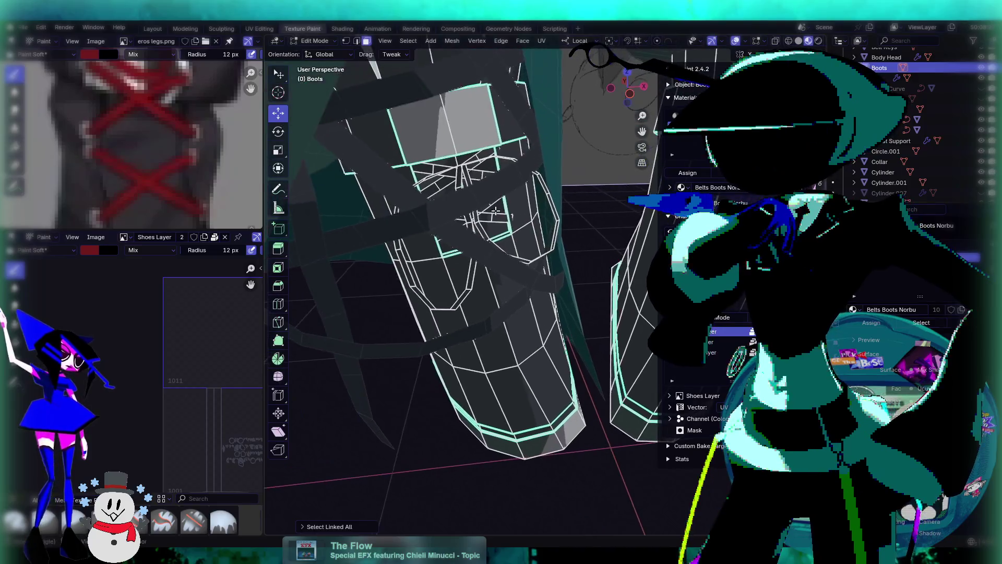
# Zoom in, select a face on the boot's lace panel, and switch to Edge select
pyautogui.moveTo(470, 203); pyautogui.dragTo(530, 234, button='middle')
pyautogui.scroll(6, 530, 233)
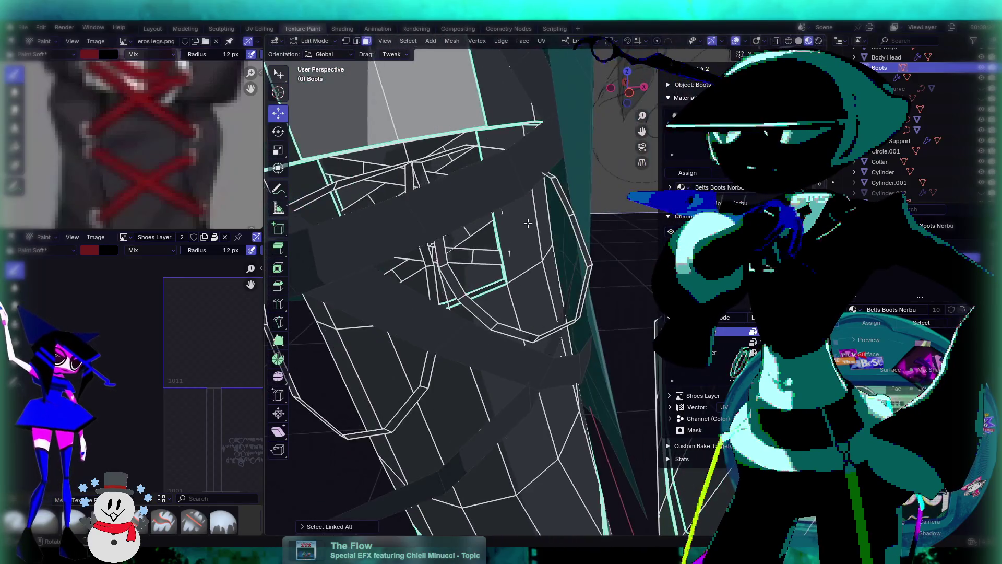
pyautogui.scroll(-1, 553, 260)
pyautogui.click(515, 267)
pyautogui.scroll(-7, 515, 265)
pyautogui.scroll(8, 515, 266)
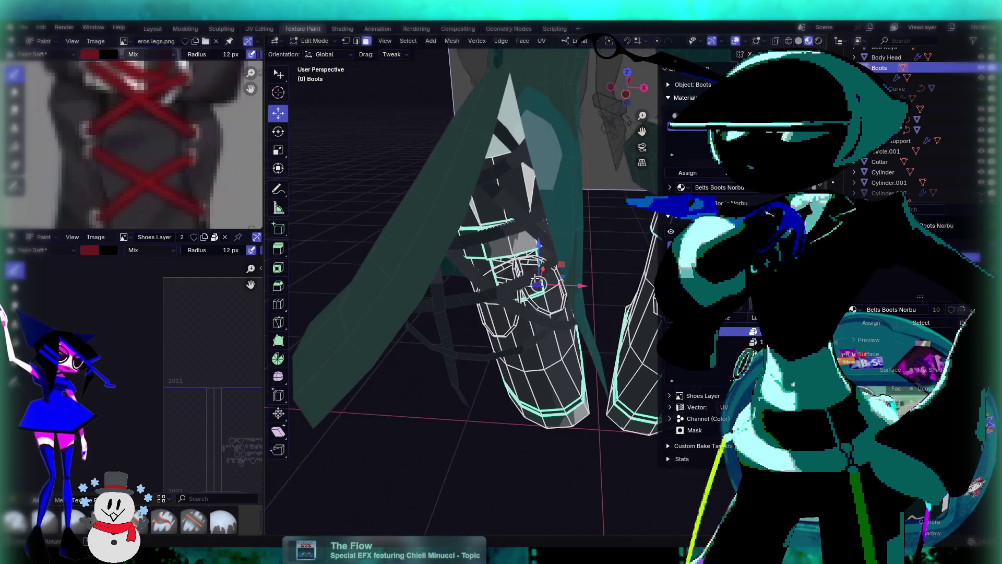
pyautogui.scroll(5, 576, 303)
pyautogui.scroll(-3, 555, 281)
pyautogui.click(356, 41)
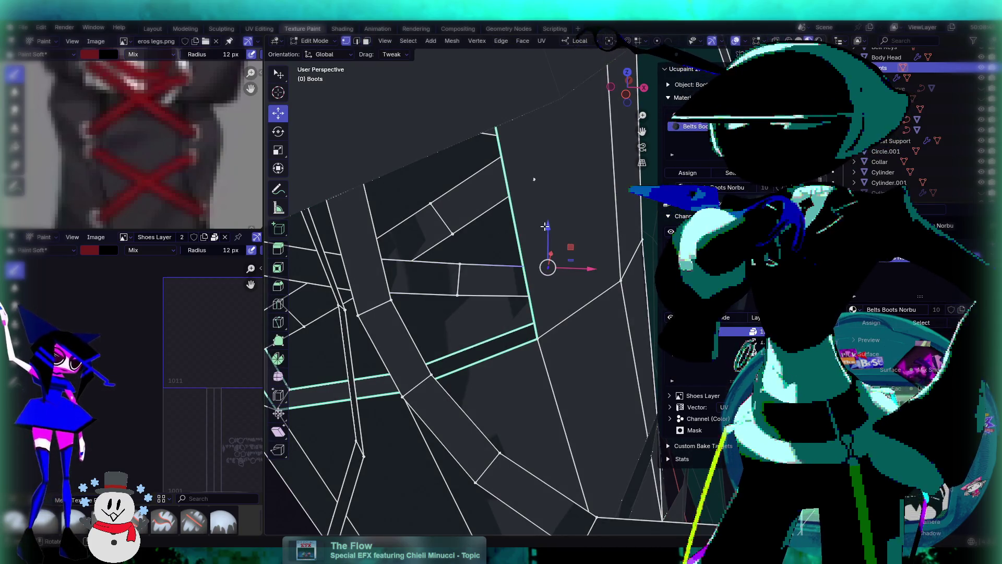
# Nudge the selected lace-panel edges along the X axis into place
pyautogui.moveTo(536, 177); pyautogui.dragTo(622, 205, button='middle')
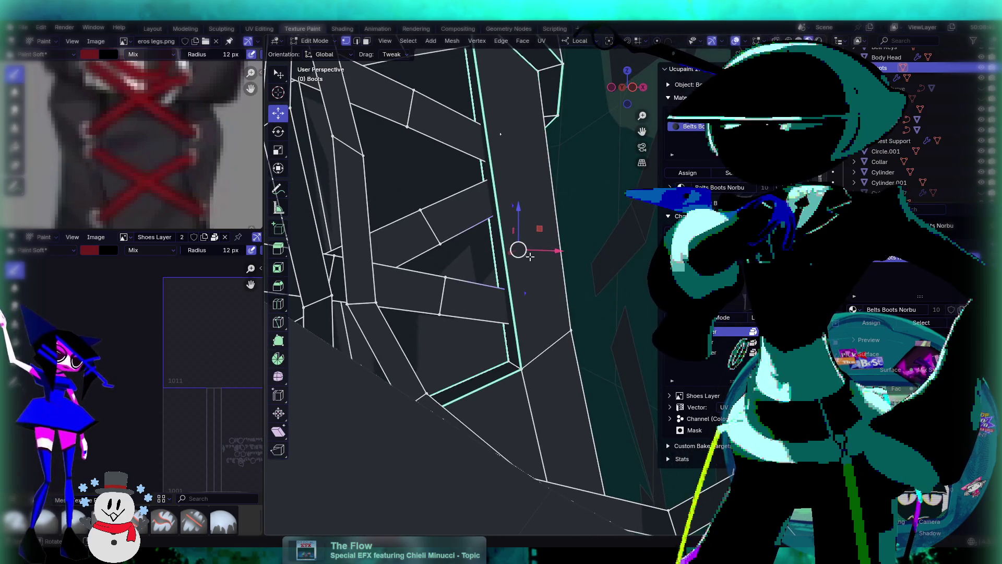
pyautogui.moveTo(506, 137); pyautogui.dragTo(560, 224, button='middle')
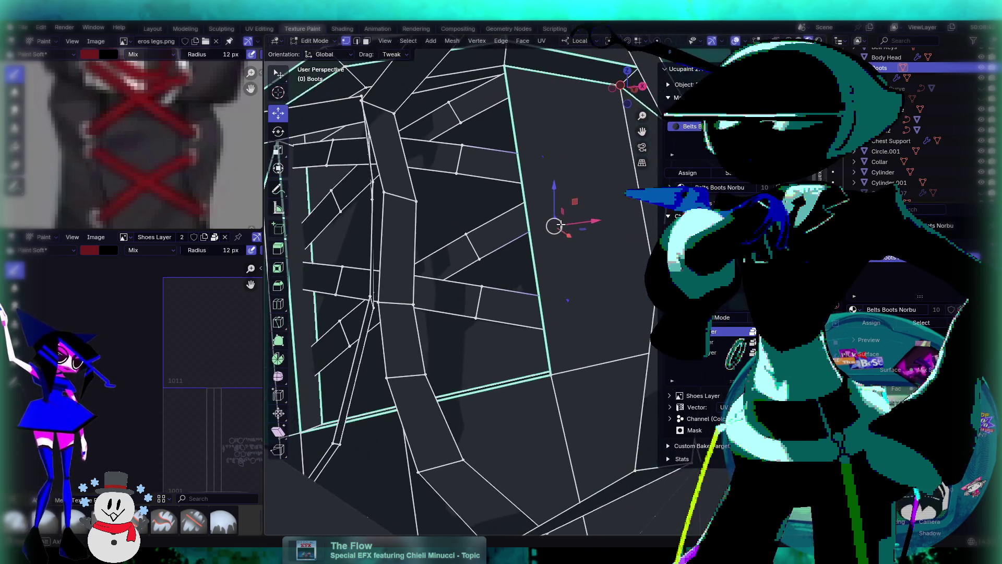
pyautogui.moveTo(568, 238); pyautogui.dragTo(572, 238)
pyautogui.moveTo(573, 239)
pyautogui.mouseDown(button='middle')
pyautogui.moveTo(619, 267)
pyautogui.moveTo(585, 278)
pyautogui.moveTo(583, 240)
pyautogui.mouseUp(button='middle')
pyautogui.moveTo(533, 255); pyautogui.dragTo(540, 257)
pyautogui.moveTo(541, 257)
pyautogui.mouseDown(button='middle')
pyautogui.moveTo(577, 273)
pyautogui.moveTo(374, 254)
pyautogui.moveTo(465, 241)
pyautogui.mouseUp(button='middle')
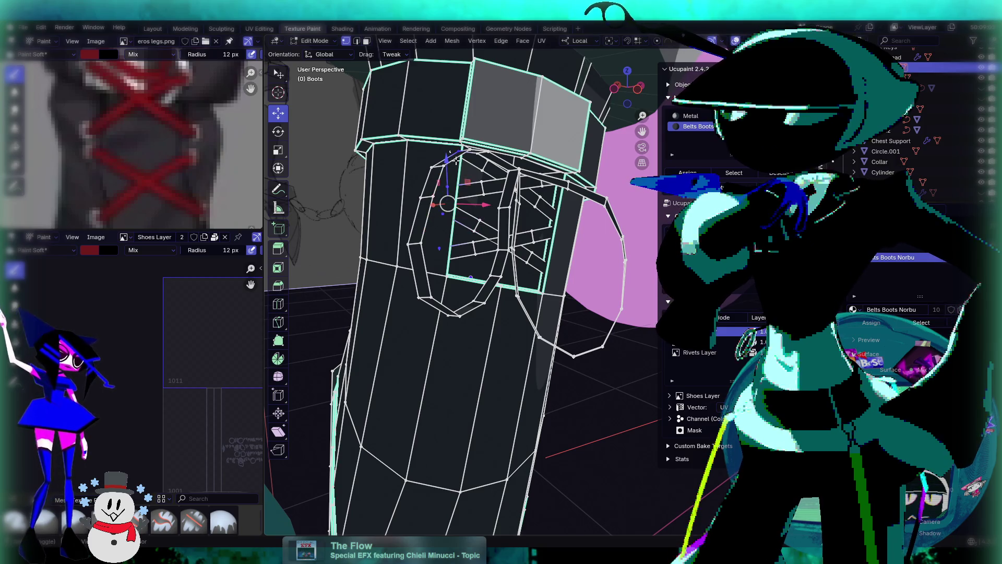
pyautogui.moveTo(562, 310)
pyautogui.mouseDown(button='middle')
pyautogui.moveTo(454, 291)
pyautogui.moveTo(495, 357)
pyautogui.mouseUp(button='middle')
# Move the selected lace part up vertically, then along the X axis
pyautogui.moveTo(498, 342); pyautogui.dragTo(501, 348)
pyautogui.moveTo(500, 349); pyautogui.dragTo(498, 218, button='middle')
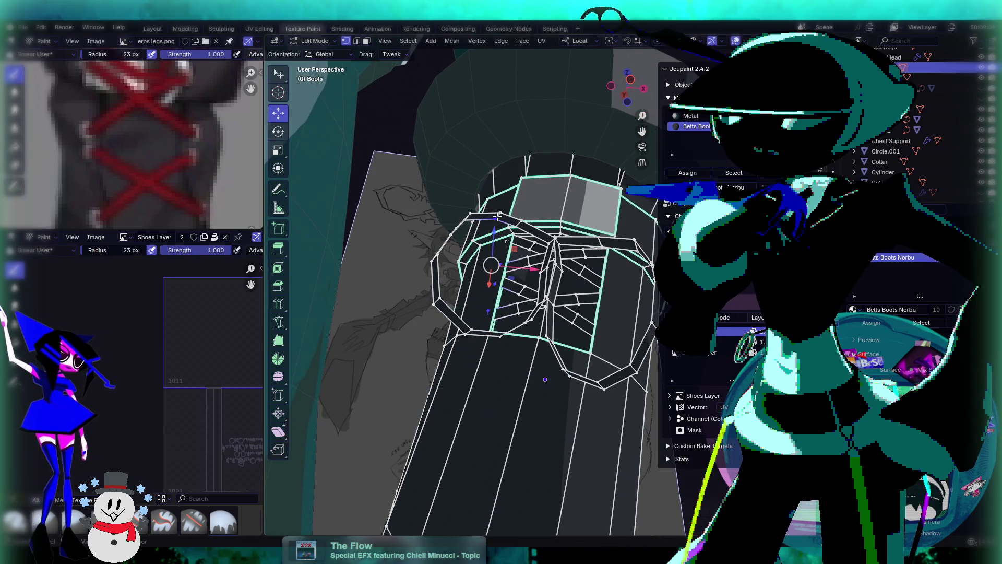
pyautogui.moveTo(495, 291); pyautogui.dragTo(498, 297)
pyautogui.moveTo(498, 297)
pyautogui.mouseDown(button='middle')
pyautogui.moveTo(627, 377)
pyautogui.moveTo(586, 355)
pyautogui.moveTo(592, 299)
pyautogui.mouseUp(button='middle')
# Re-enter Edit Mode, frame the selection, and switch to Face select
pyautogui.press('Tab')
pyautogui.scroll(-2, 628, 372)
pyautogui.press('Tab')
pyautogui.press('KP_Decimal')
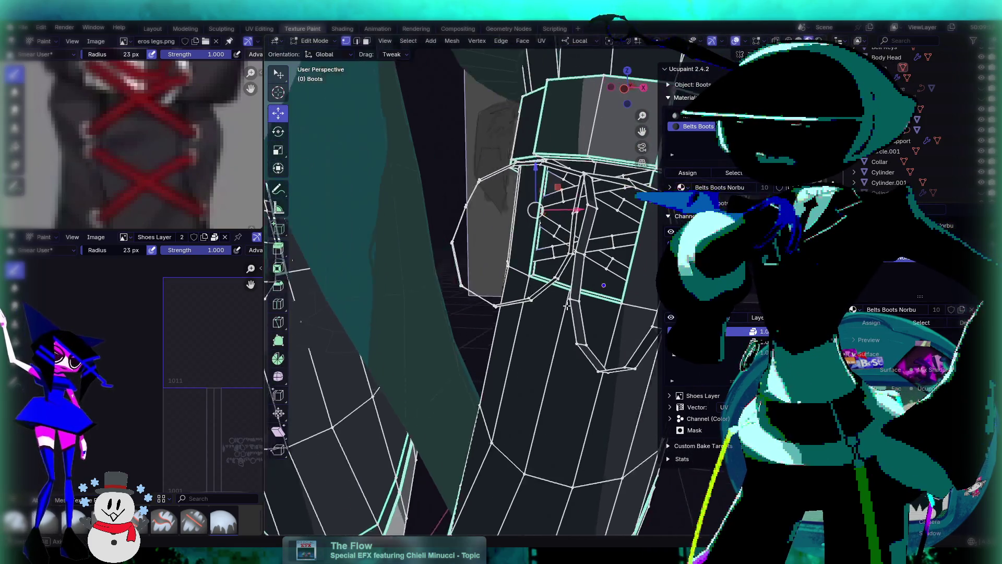
pyautogui.click(367, 42)
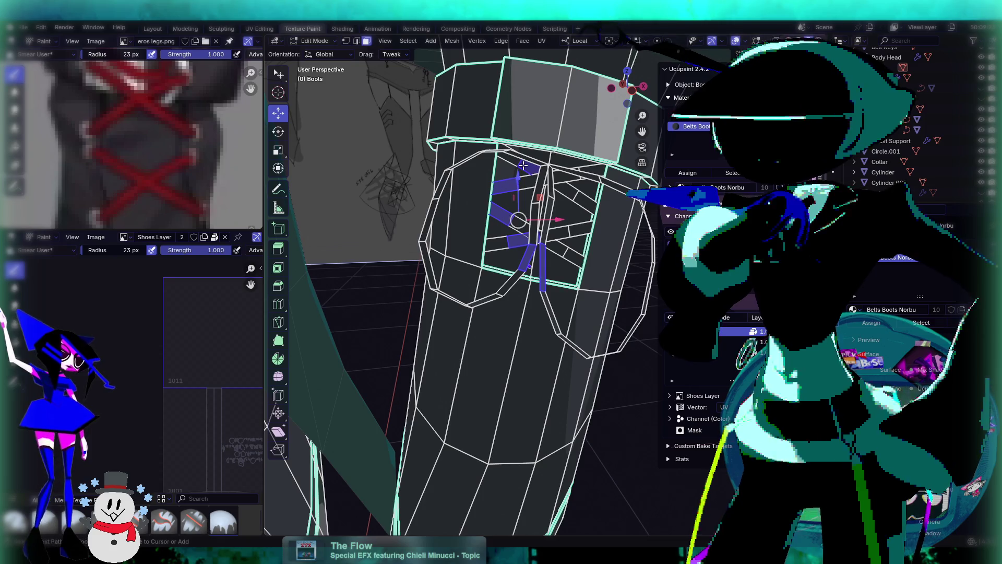
# Select the linked lace mesh with Ctrl+L and inspect both boots from the front
pyautogui.hotkey('ctrl', 'l')
pyautogui.scroll(-3, 567, 195)
pyautogui.moveTo(567, 194)
pyautogui.mouseDown(button='middle')
pyautogui.moveTo(519, 301)
pyautogui.moveTo(495, 278)
pyautogui.mouseUp(button='middle')
pyautogui.scroll(4, 519, 301)
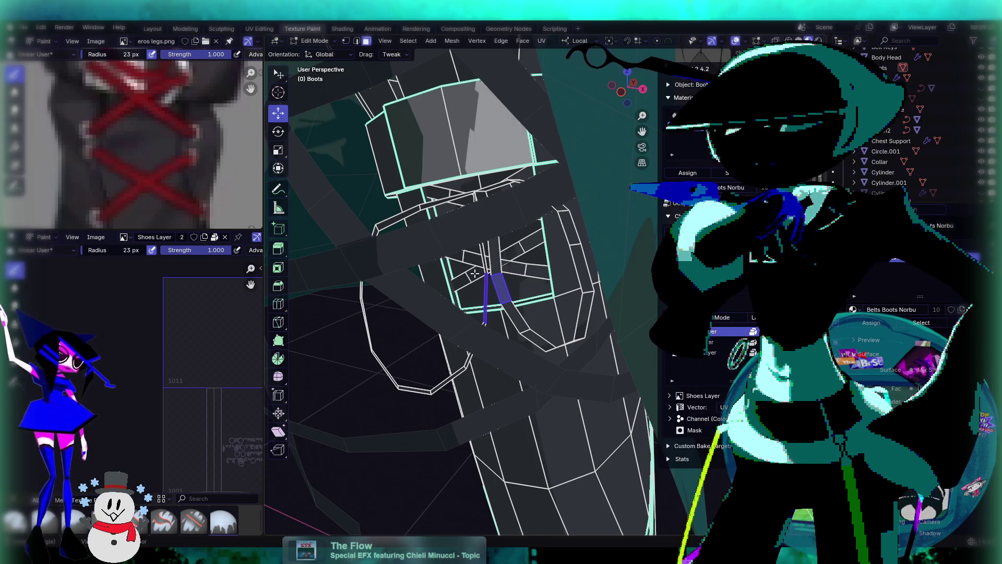
pyautogui.moveTo(471, 259); pyautogui.dragTo(472, 236, button='middle')
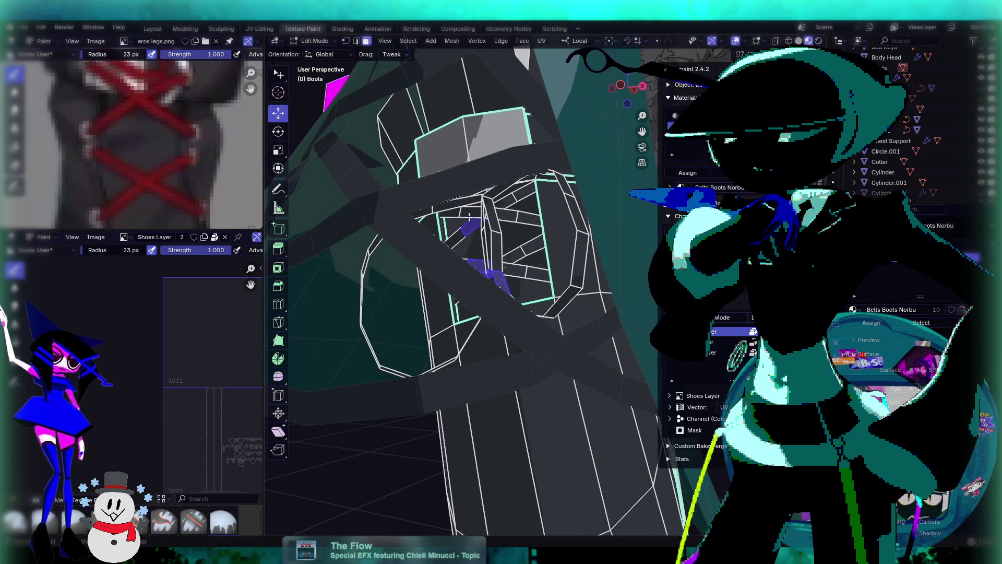
pyautogui.hotkey('ctrl', 'l')
pyautogui.scroll(-3, 564, 279)
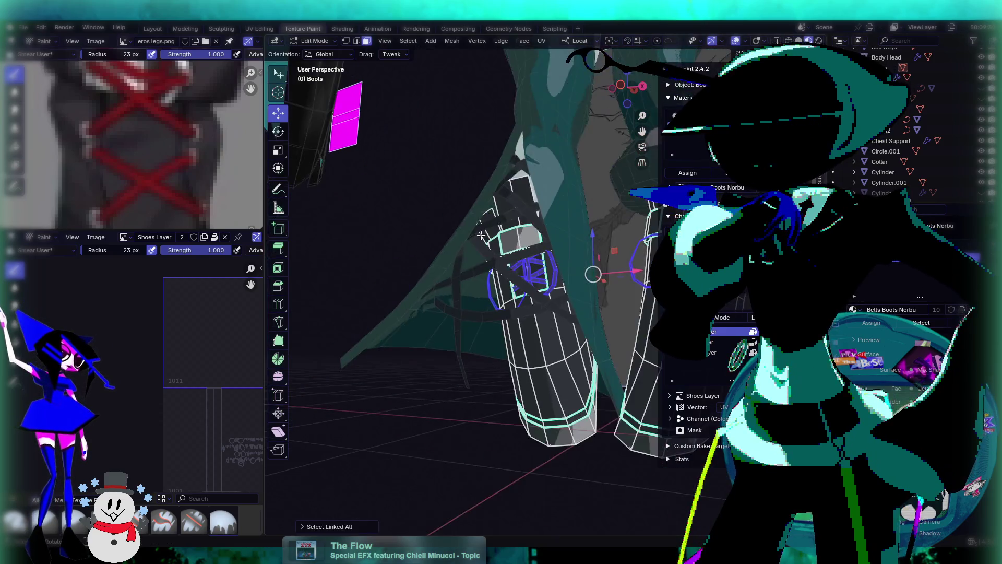
pyautogui.moveTo(565, 279); pyautogui.dragTo(506, 271, button='middle')
pyautogui.scroll(-3, 193, 341)
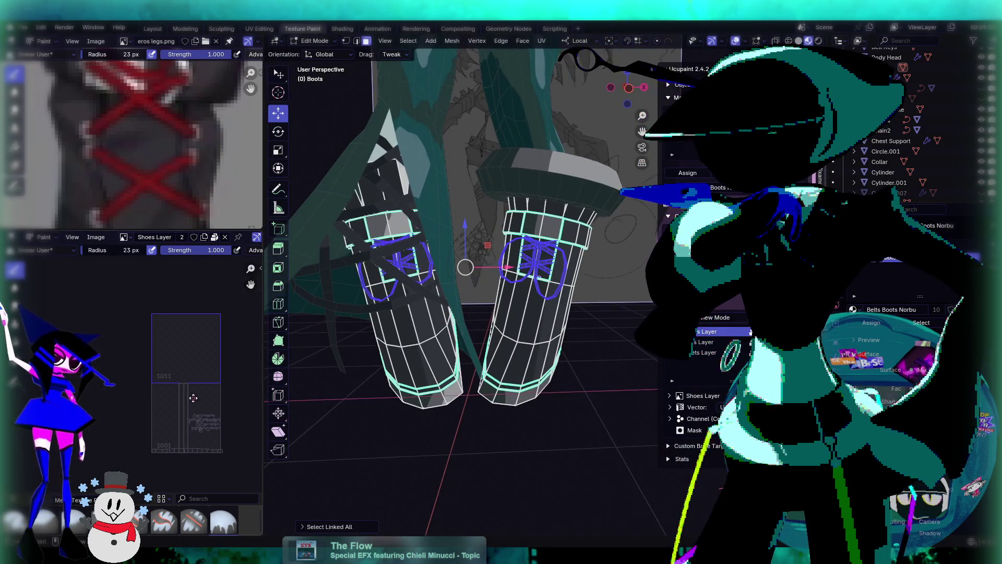
pyautogui.scroll(5, 193, 340)
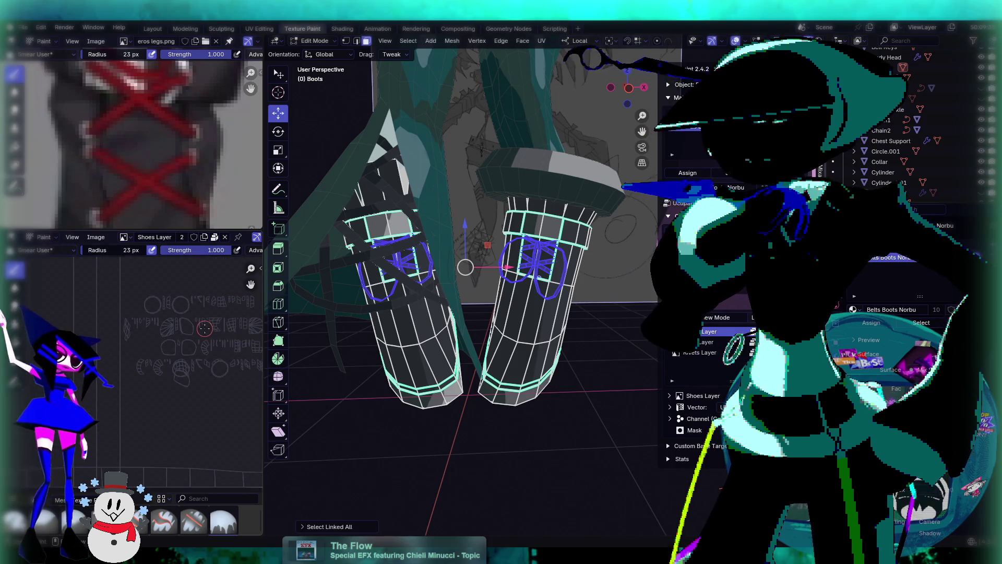
pyautogui.scroll(-2, 204, 316)
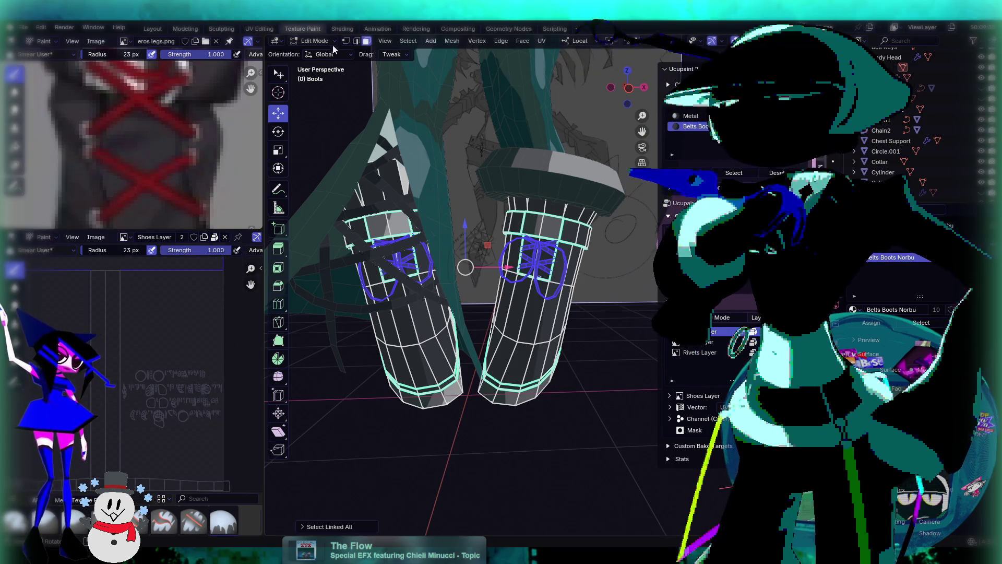
pyautogui.click(314, 41)
# Switch the boots to Texture Paint mode and choose the Paint Soft draw brush
pyautogui.click(321, 110)
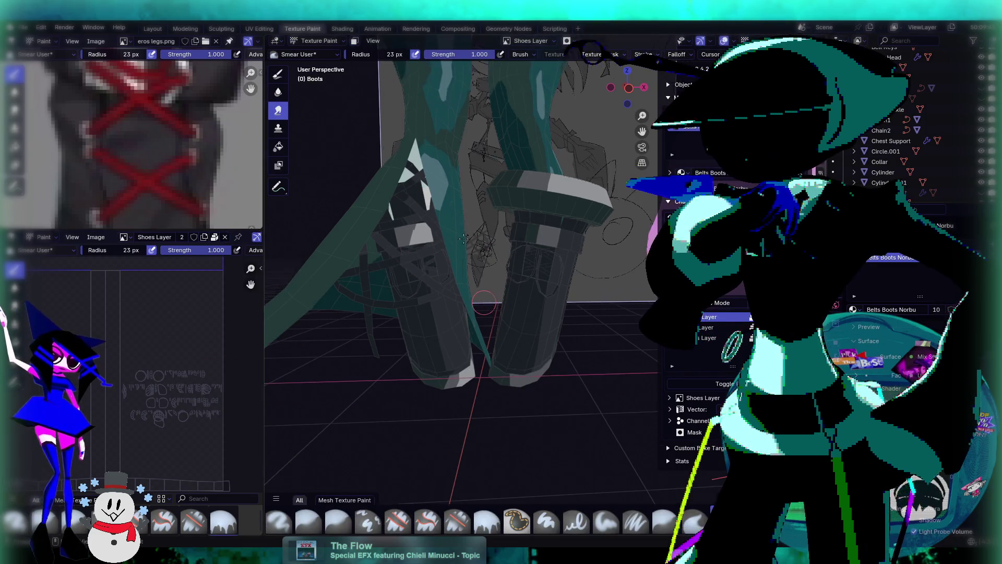
pyautogui.moveTo(459, 290); pyautogui.dragTo(481, 293, button='middle')
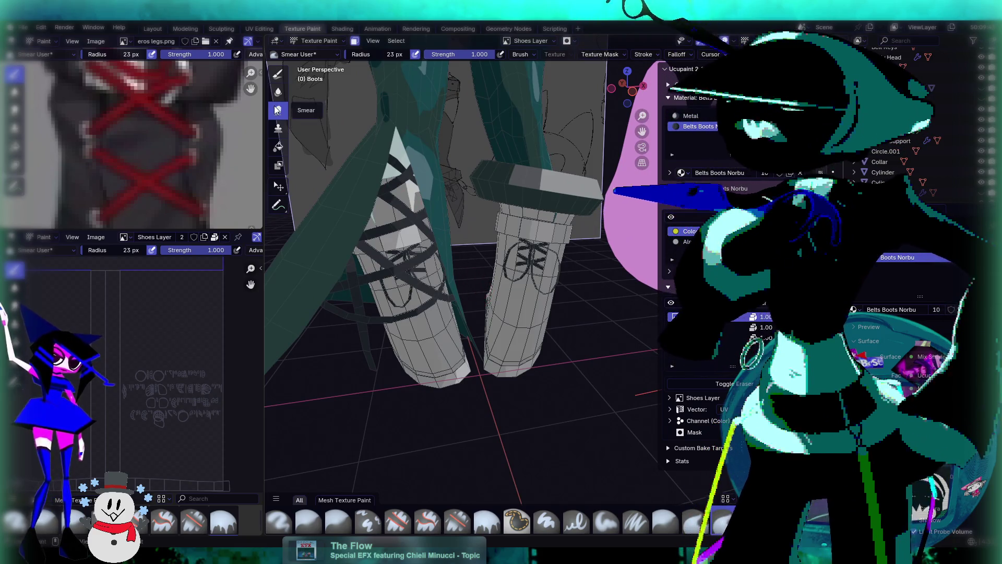
pyautogui.click(281, 73)
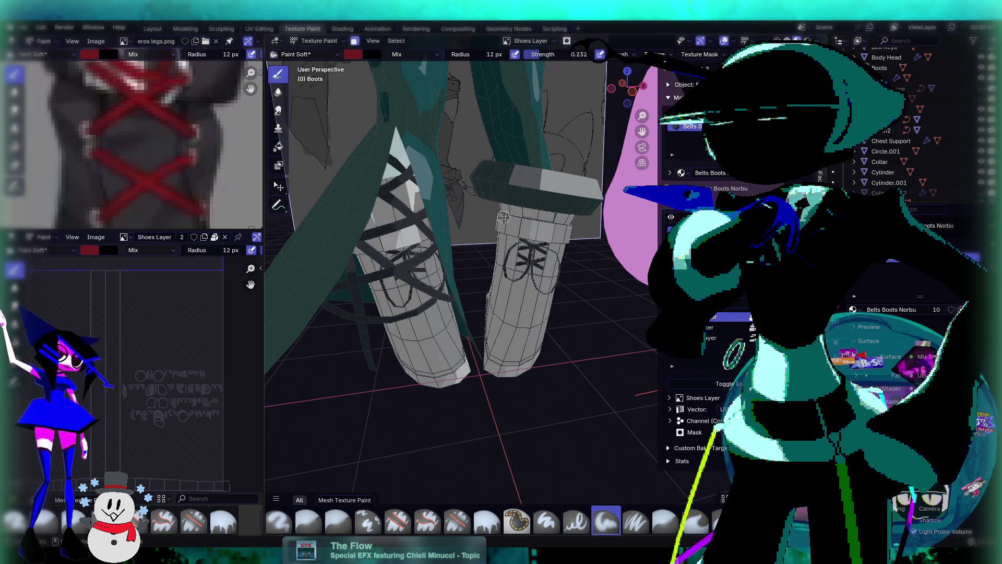
pyautogui.scroll(3, 503, 216)
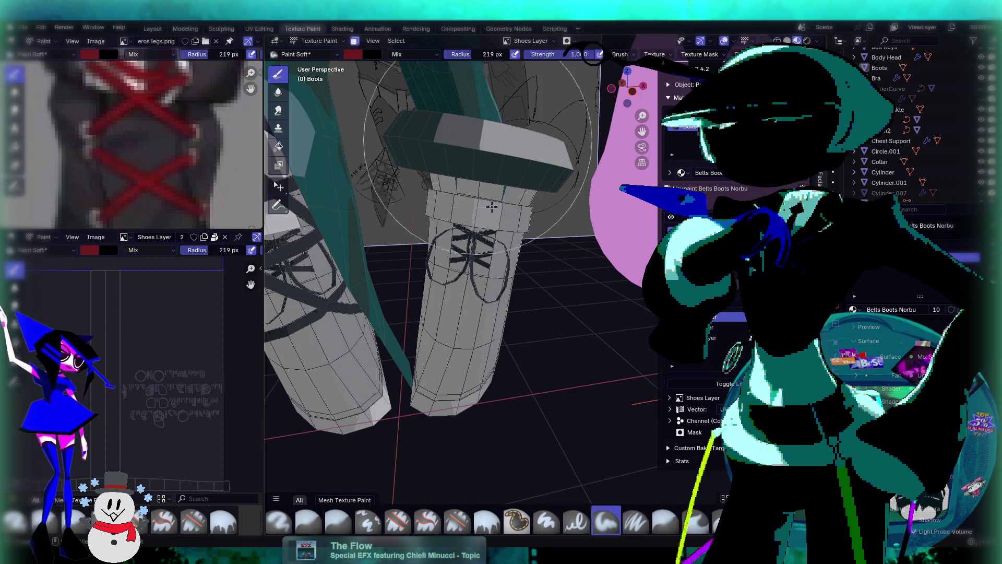
# Paint the right boot's laces reddish-pink, checking them from several angles
pyautogui.moveTo(472, 261); pyautogui.dragTo(494, 318)
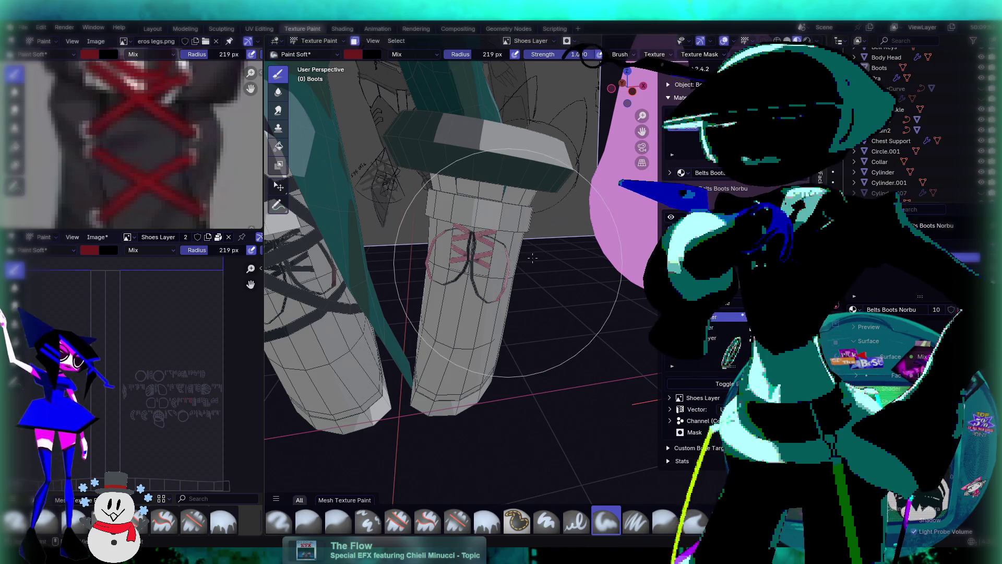
pyautogui.moveTo(532, 258); pyautogui.dragTo(534, 253, button='middle')
pyautogui.scroll(5, 441, 257)
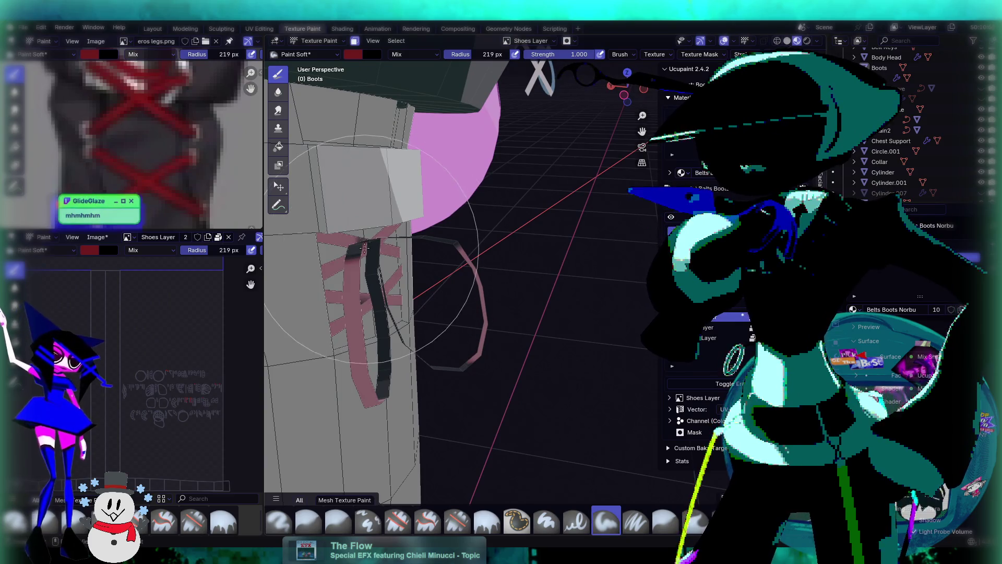
pyautogui.moveTo(426, 270)
pyautogui.mouseDown(button='middle')
pyautogui.moveTo(398, 301)
pyautogui.moveTo(349, 292)
pyautogui.moveTo(338, 267)
pyautogui.moveTo(363, 241)
pyautogui.moveTo(477, 236)
pyautogui.moveTo(534, 263)
pyautogui.moveTo(580, 315)
pyautogui.mouseUp(button='middle')
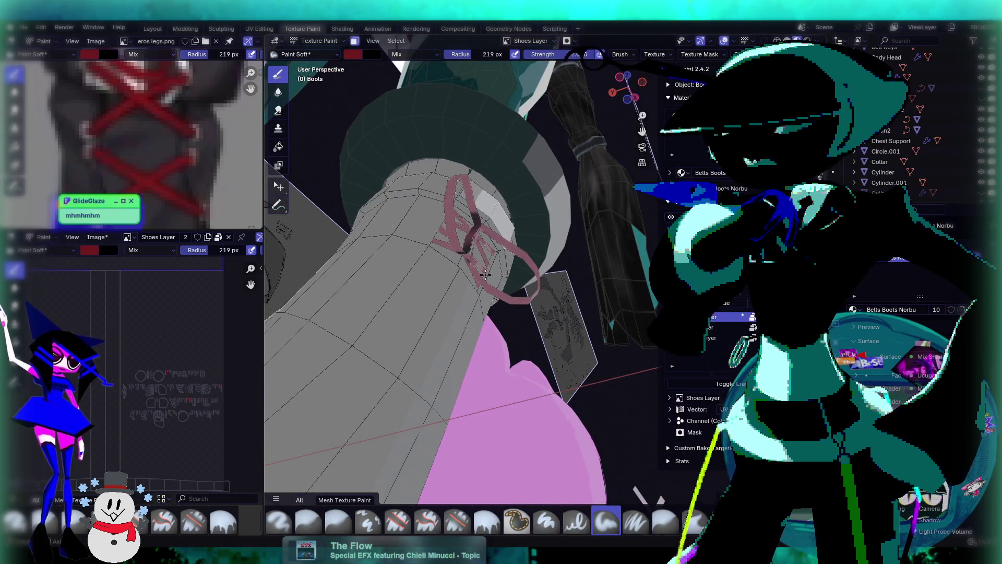
pyautogui.moveTo(487, 277); pyautogui.dragTo(494, 228, button='middle')
pyautogui.moveTo(474, 321); pyautogui.dragTo(462, 270, button='middle')
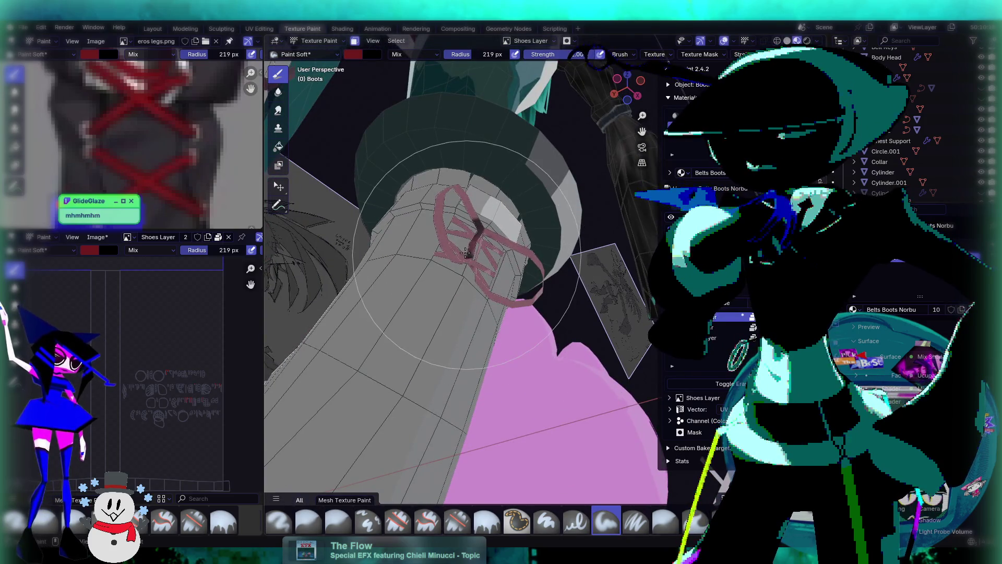
pyautogui.scroll(5, 466, 254)
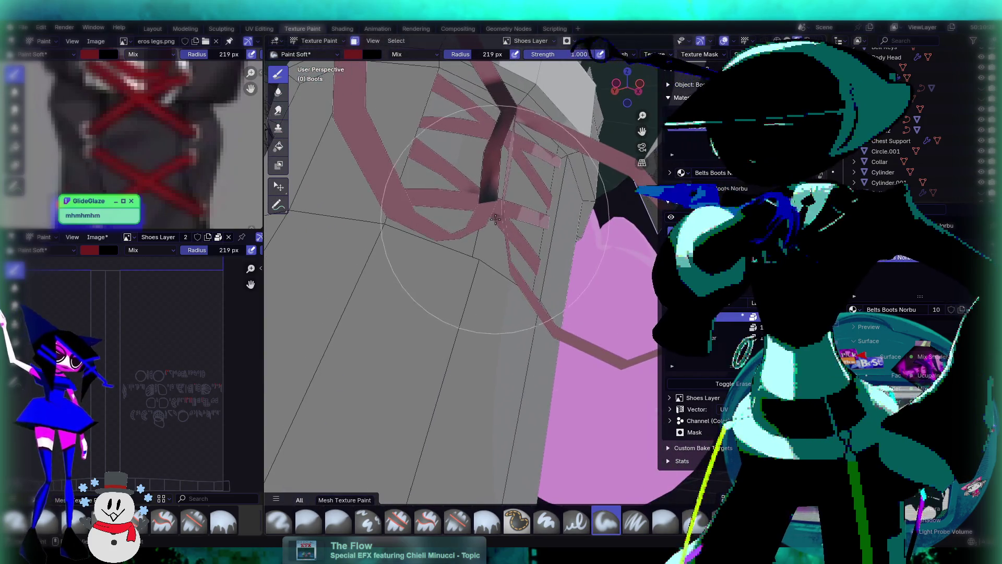
pyautogui.moveTo(503, 264)
pyautogui.mouseDown(button='middle')
pyautogui.moveTo(519, 224)
pyautogui.moveTo(475, 327)
pyautogui.moveTo(572, 259)
pyautogui.moveTo(510, 253)
pyautogui.mouseUp(button='middle')
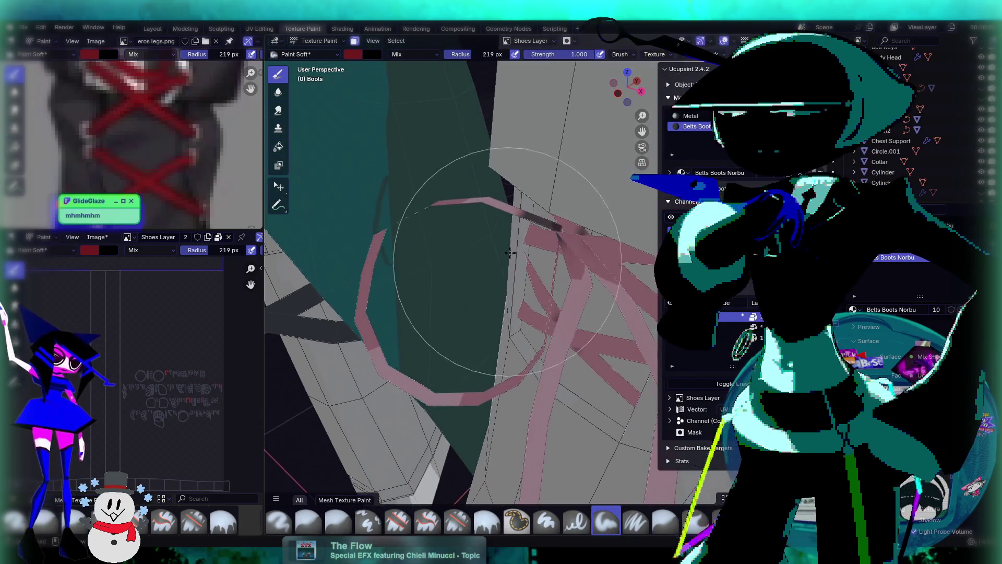
# Try the Fill brush and view the pink straps on both boots
pyautogui.moveTo(586, 258); pyautogui.dragTo(334, 150, button='middle')
pyautogui.click(278, 147)
pyautogui.moveTo(428, 297); pyautogui.dragTo(489, 258, button='middle')
pyautogui.moveTo(508, 305)
pyautogui.mouseDown(button='middle')
pyautogui.moveTo(541, 351)
pyautogui.moveTo(490, 347)
pyautogui.moveTo(487, 259)
pyautogui.moveTo(496, 279)
pyautogui.moveTo(567, 286)
pyautogui.moveTo(474, 268)
pyautogui.moveTo(342, 287)
pyautogui.moveTo(485, 268)
pyautogui.mouseUp(button='middle')
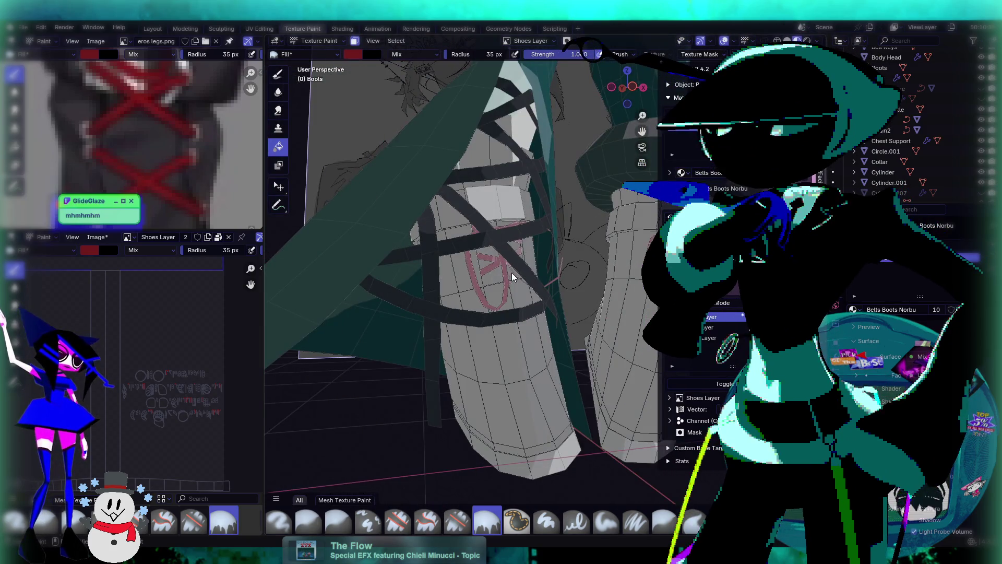
pyautogui.moveTo(585, 277)
pyautogui.mouseDown(button='middle')
pyautogui.moveTo(483, 271)
pyautogui.moveTo(514, 293)
pyautogui.moveTo(459, 277)
pyautogui.mouseUp(button='middle')
pyautogui.moveTo(543, 280)
pyautogui.mouseDown(button='middle')
pyautogui.moveTo(552, 280)
pyautogui.moveTo(481, 280)
pyautogui.moveTo(498, 314)
pyautogui.moveTo(490, 281)
pyautogui.mouseUp(button='middle')
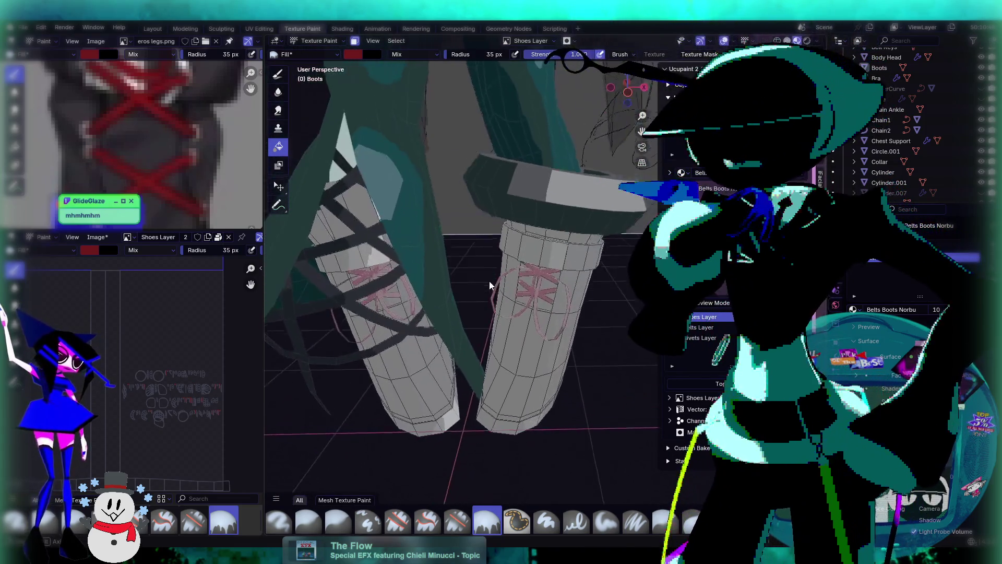
# Return to the Paint Soft draw brush at 219 px and paint both boots' laces pink-red
pyautogui.click(278, 74)
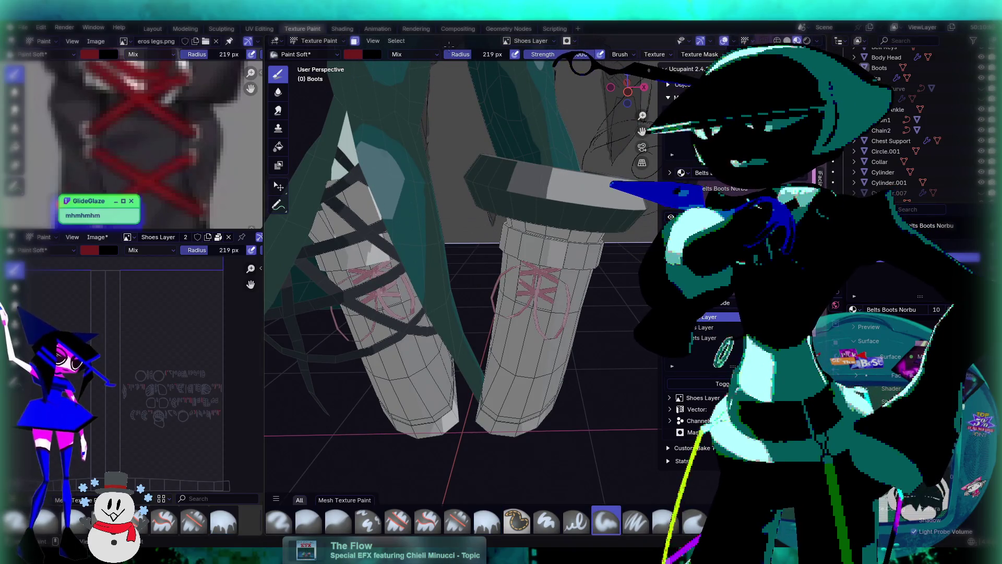
pyautogui.moveTo(464, 209)
pyautogui.mouseDown(button='middle')
pyautogui.moveTo(459, 201)
pyautogui.moveTo(547, 210)
pyautogui.moveTo(460, 246)
pyautogui.moveTo(440, 234)
pyautogui.moveTo(559, 245)
pyautogui.moveTo(460, 240)
pyautogui.mouseUp(button='middle')
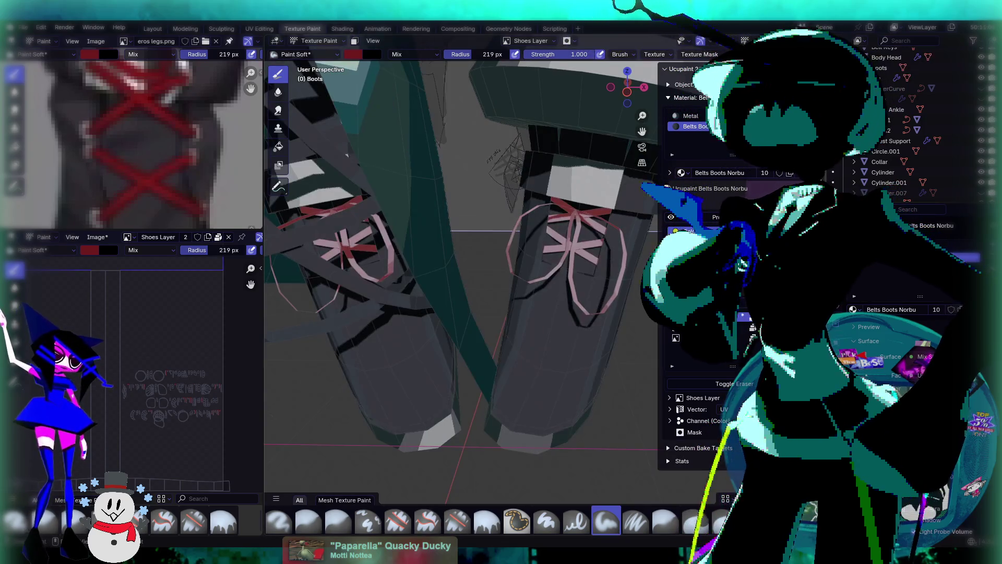
pyautogui.moveTo(655, 165)
pyautogui.mouseDown(button='middle')
pyautogui.moveTo(351, 73)
pyautogui.moveTo(407, 78)
pyautogui.moveTo(517, 141)
pyautogui.mouseUp(button='middle')
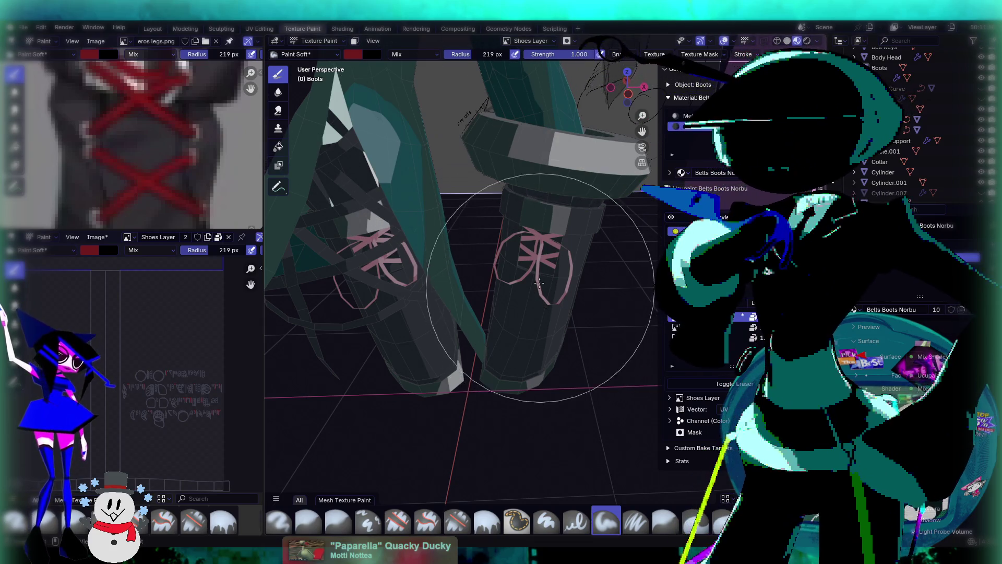
# Undo the pink stroke, darken the brush colour, test it, and undo
pyautogui.moveTo(514, 287); pyautogui.dragTo(544, 313)
pyautogui.hotkey('ctrl', 'z')
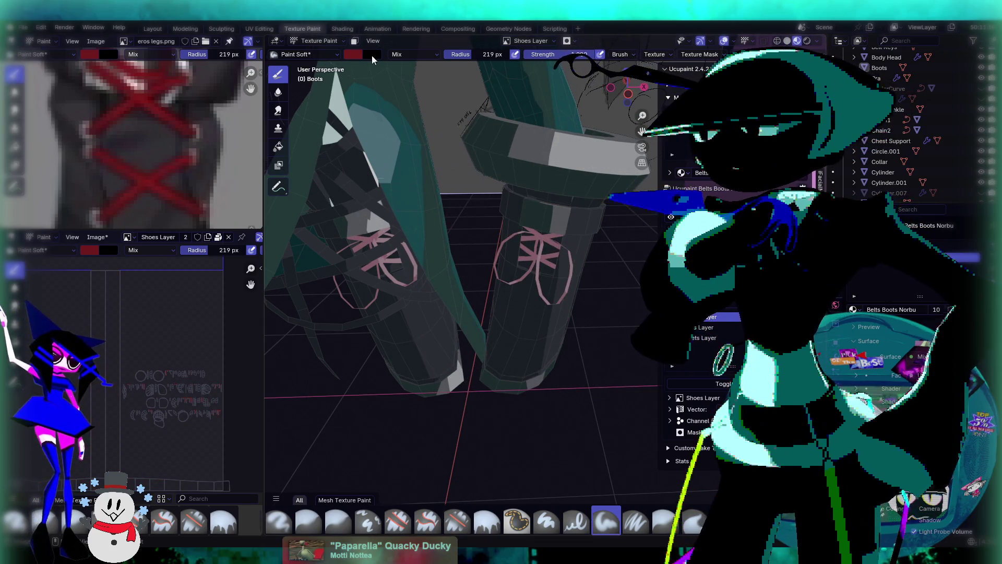
pyautogui.click(350, 53)
pyautogui.moveTo(431, 113); pyautogui.dragTo(431, 131)
pyautogui.moveTo(546, 288); pyautogui.dragTo(550, 282)
pyautogui.hotkey('ctrl', 'z')
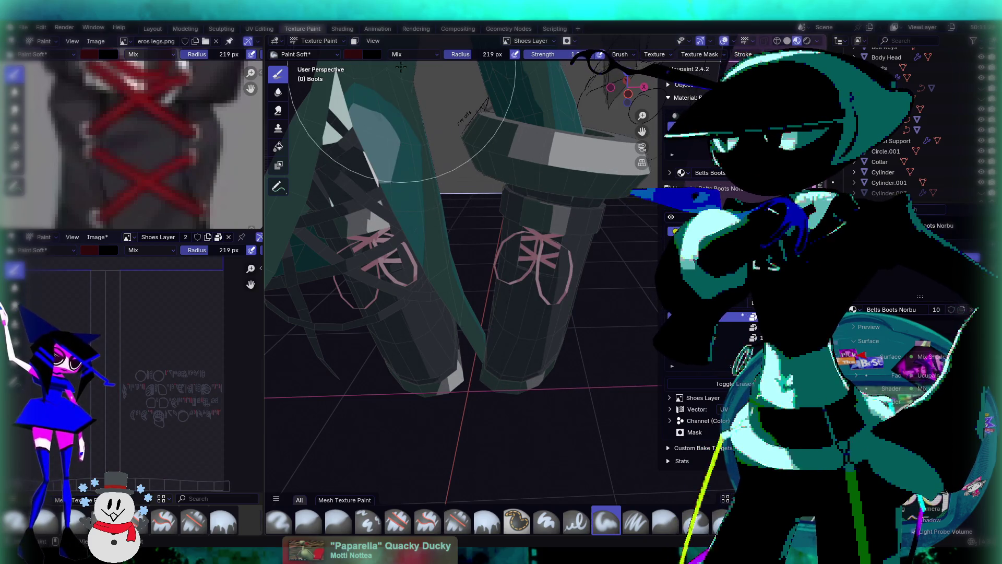
# Brighten the brush colour to red, test-paint the right boot, and undo
pyautogui.click(352, 52)
pyautogui.moveTo(438, 131); pyautogui.dragTo(439, 73)
pyautogui.moveTo(527, 250)
pyautogui.mouseDown()
pyautogui.moveTo(537, 268)
pyautogui.moveTo(561, 261)
pyautogui.mouseUp()
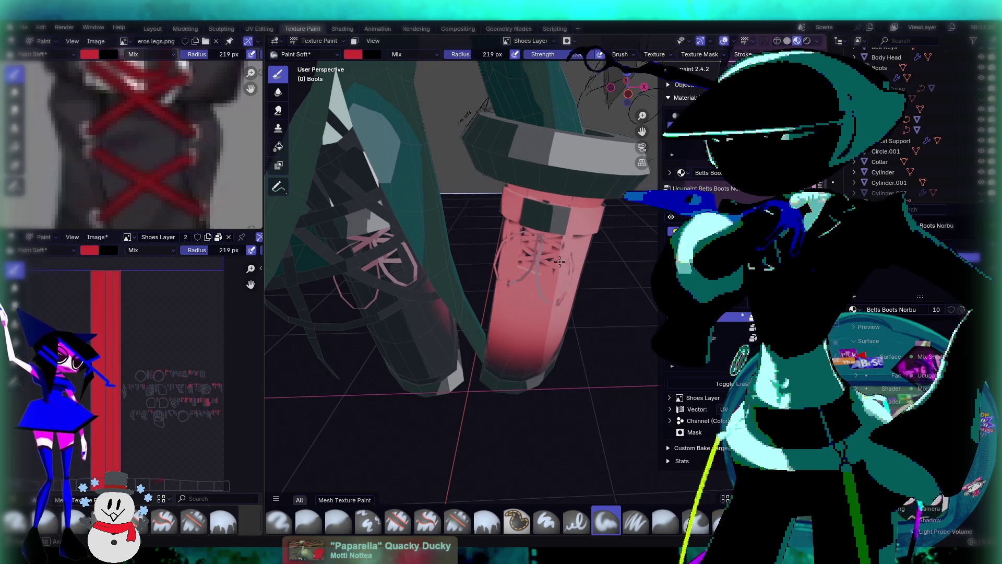
pyautogui.moveTo(560, 261); pyautogui.dragTo(541, 255, button='middle')
pyautogui.hotkey('ctrl', 'z')
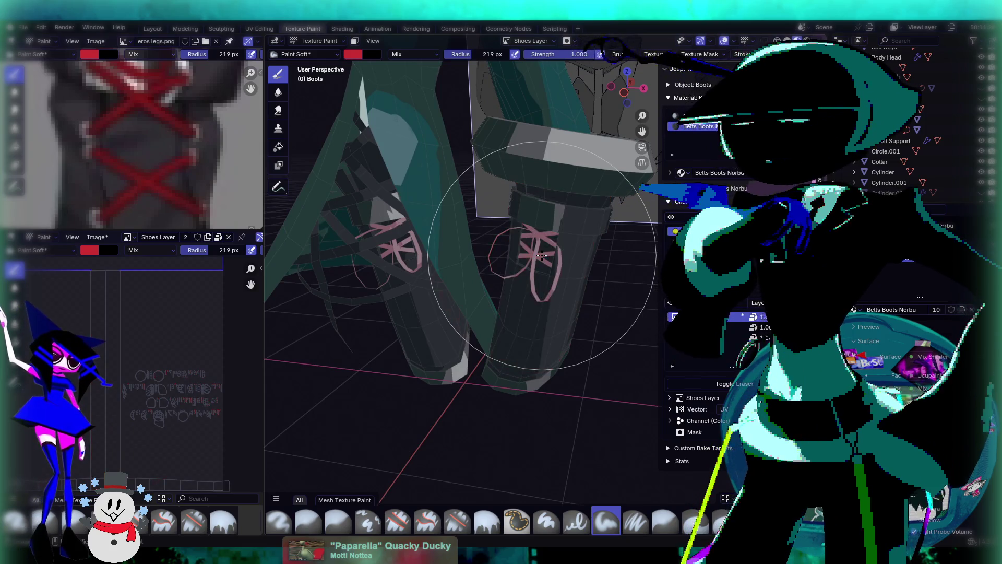
# Open the Shading workspace to view the boot material's nodes
pyautogui.scroll(4, 104, 299)
pyautogui.scroll(3, 104, 298)
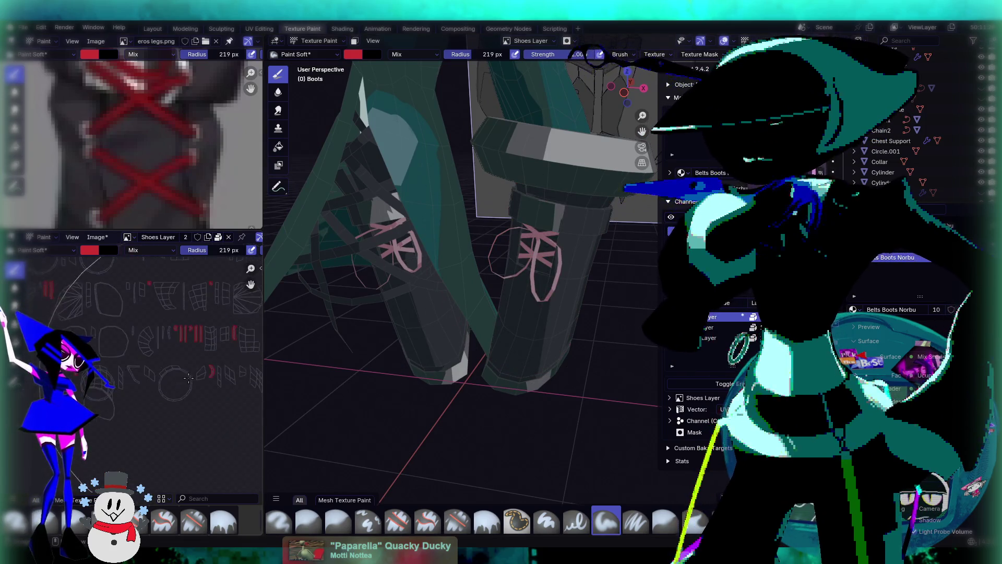
pyautogui.scroll(-5, 186, 387)
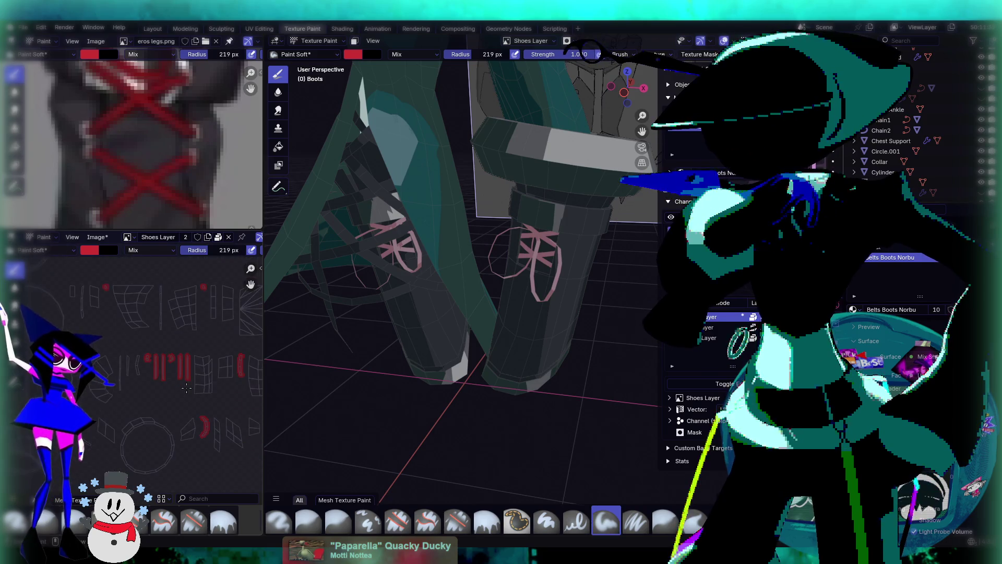
pyautogui.scroll(3, 187, 387)
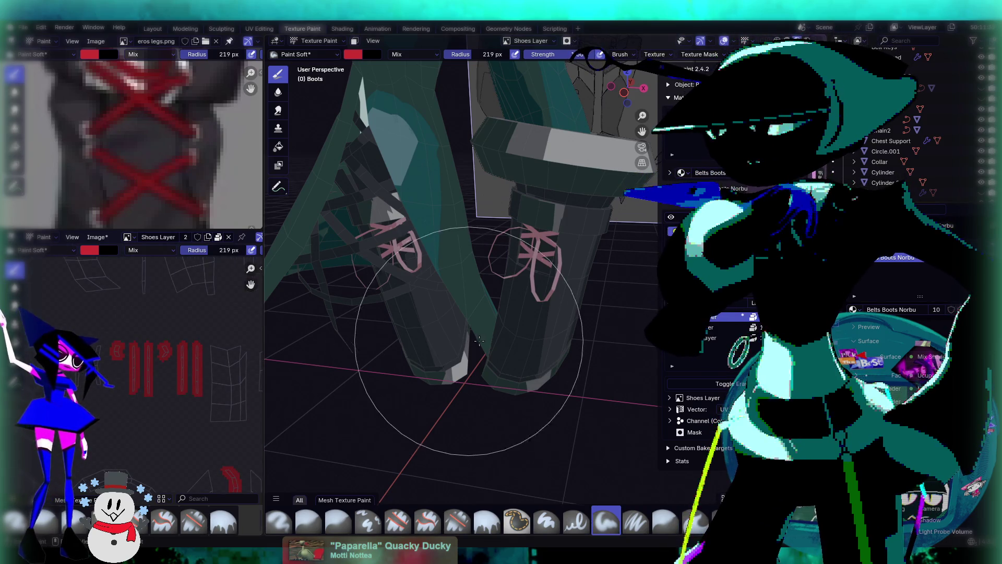
pyautogui.scroll(-2, 513, 282)
pyautogui.scroll(2, 512, 281)
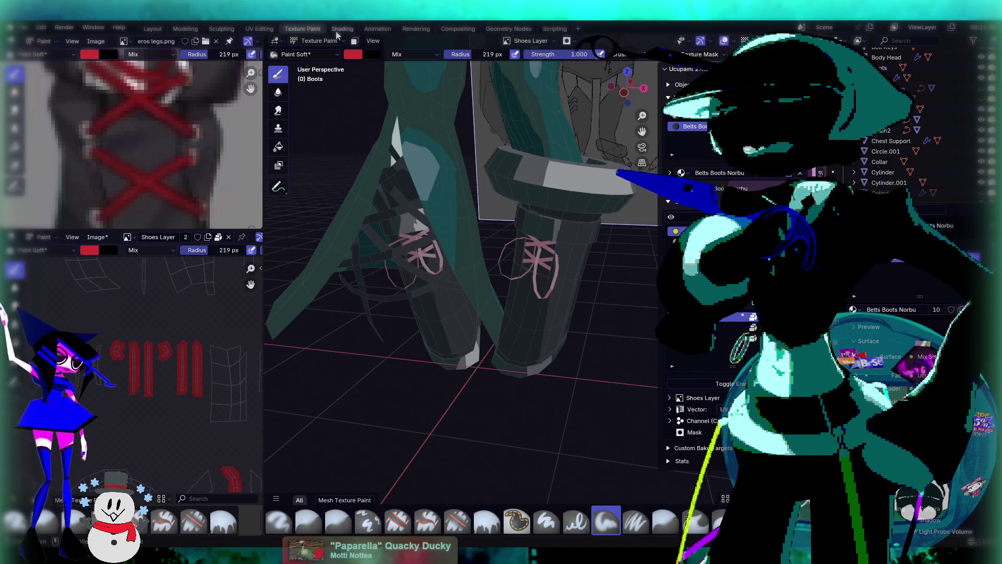
pyautogui.click(342, 29)
pyautogui.scroll(-4, 524, 174)
# Change the boot material's Vector Math node from Add to Multiply
pyautogui.scroll(3, 505, 206)
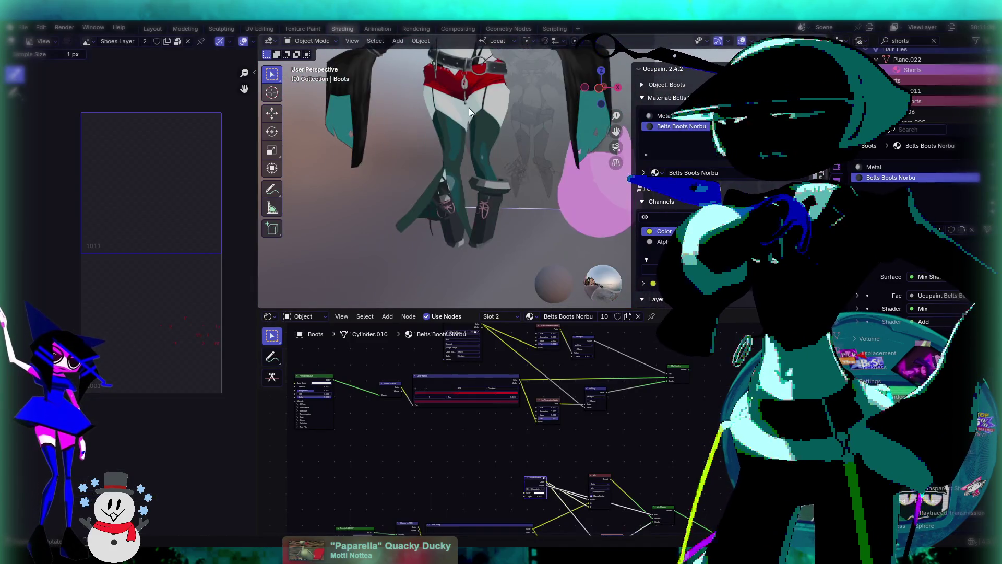
pyautogui.scroll(3, 470, 94)
pyautogui.moveTo(466, 224); pyautogui.dragTo(525, 143, button='middle')
pyautogui.moveTo(671, 376)
pyautogui.mouseDown(button='middle')
pyautogui.moveTo(683, 405)
pyautogui.moveTo(665, 392)
pyautogui.moveTo(655, 434)
pyautogui.mouseUp(button='middle')
pyautogui.scroll(-1, 665, 392)
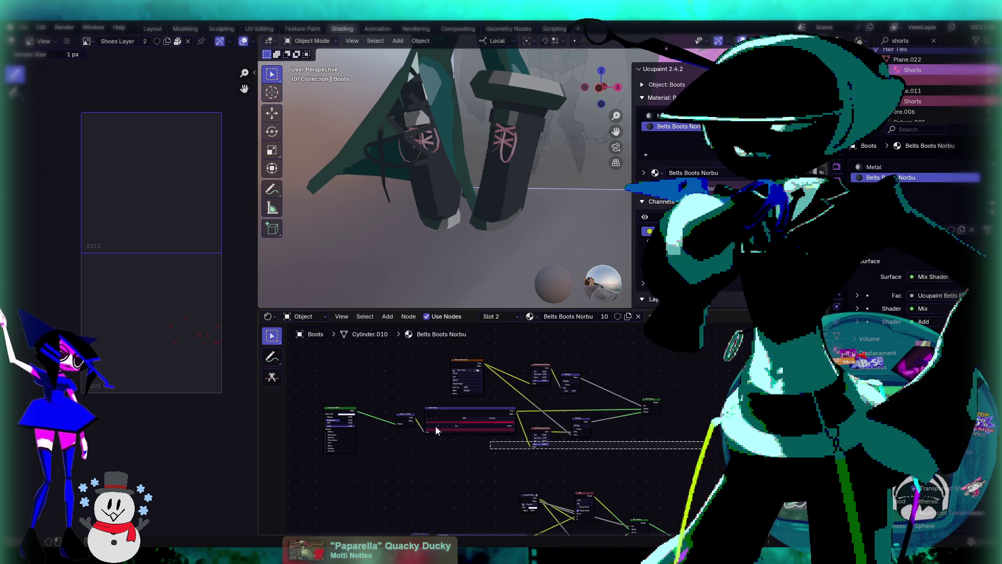
pyautogui.press('x')
pyautogui.moveTo(645, 438); pyautogui.dragTo(618, 363, button='middle')
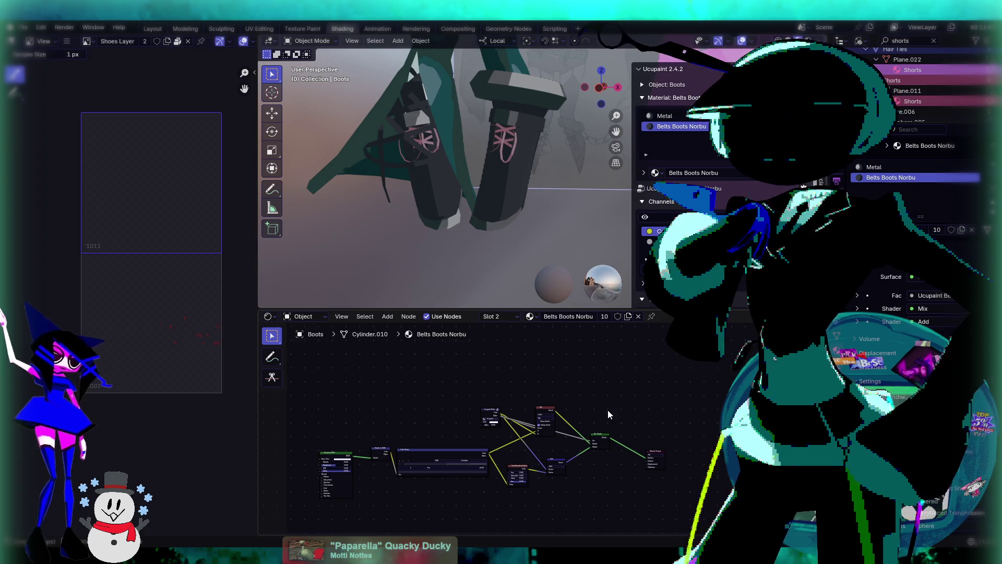
pyautogui.scroll(3, 607, 412)
pyautogui.scroll(3, 662, 468)
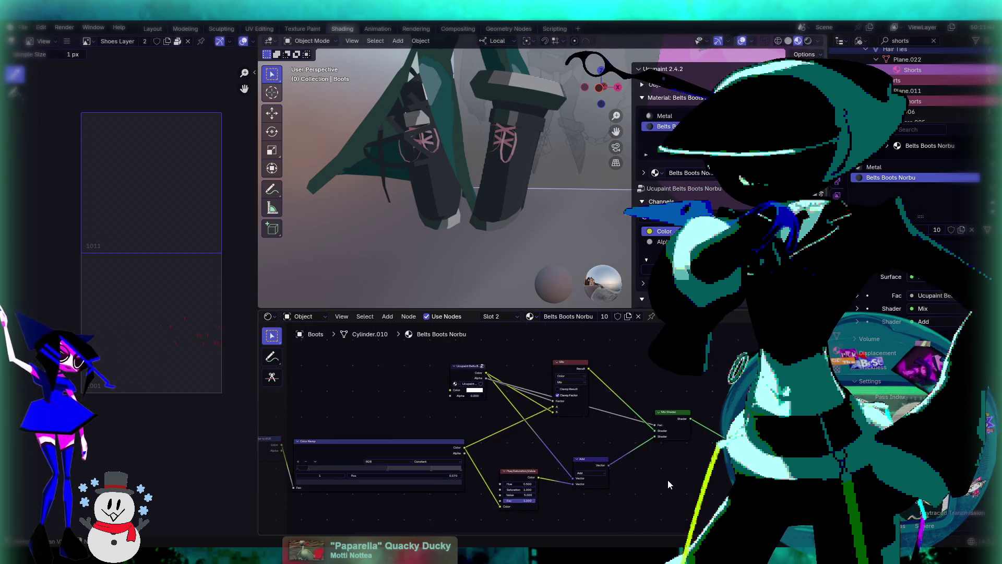
pyautogui.click(533, 422)
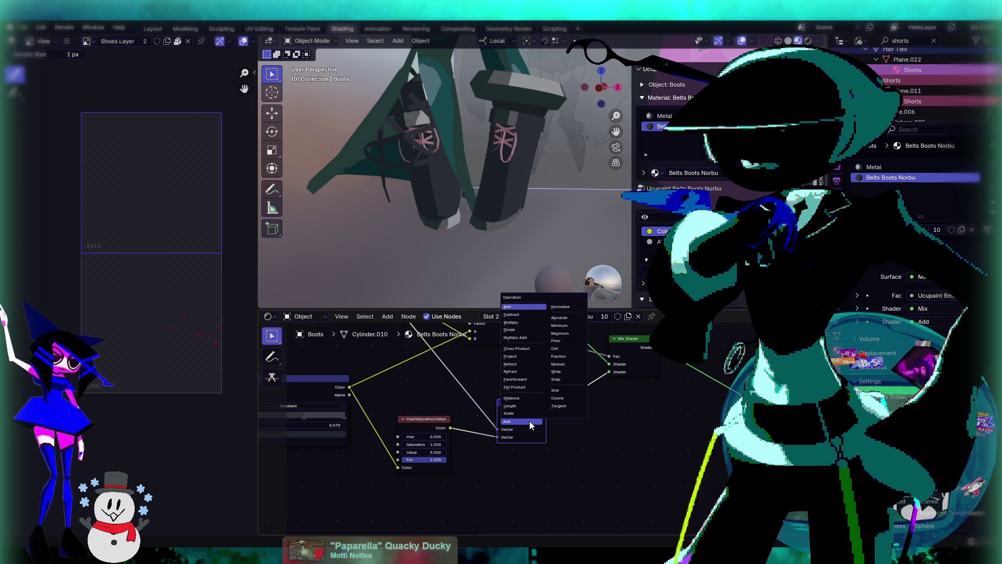
pyautogui.click(522, 399)
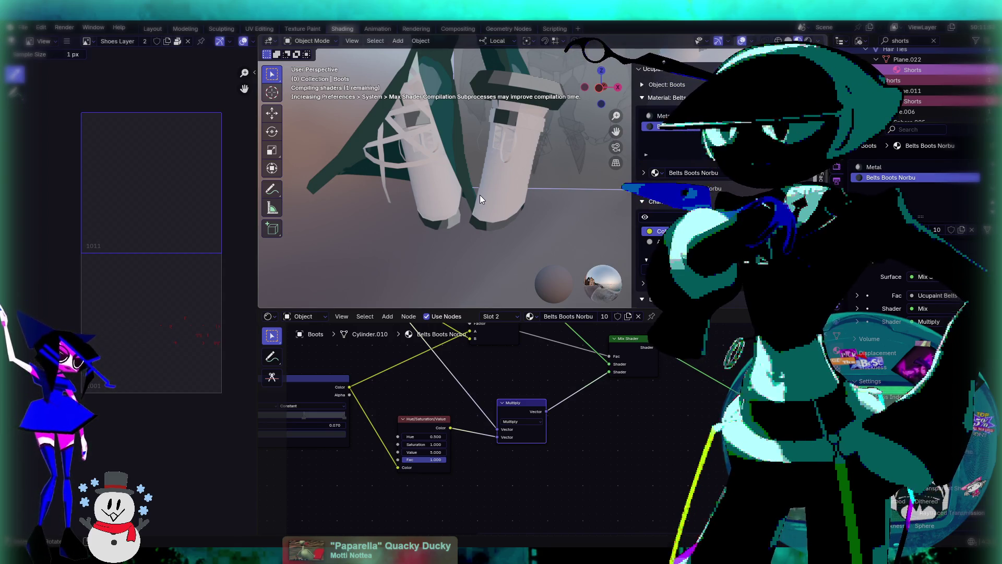
# Compare the Add and Multiply results on the boots and belt, keeping Multiply
pyautogui.moveTo(484, 190)
pyautogui.mouseDown(button='middle')
pyautogui.moveTo(515, 114)
pyautogui.moveTo(522, 278)
pyautogui.mouseUp(button='middle')
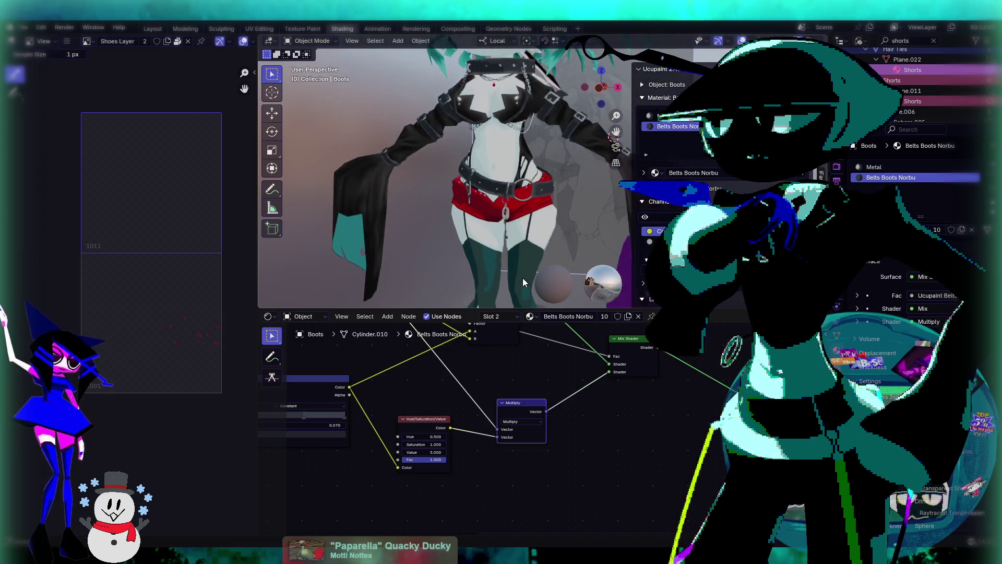
pyautogui.moveTo(544, 214); pyautogui.dragTo(563, 224, button='middle')
pyautogui.scroll(5, 524, 225)
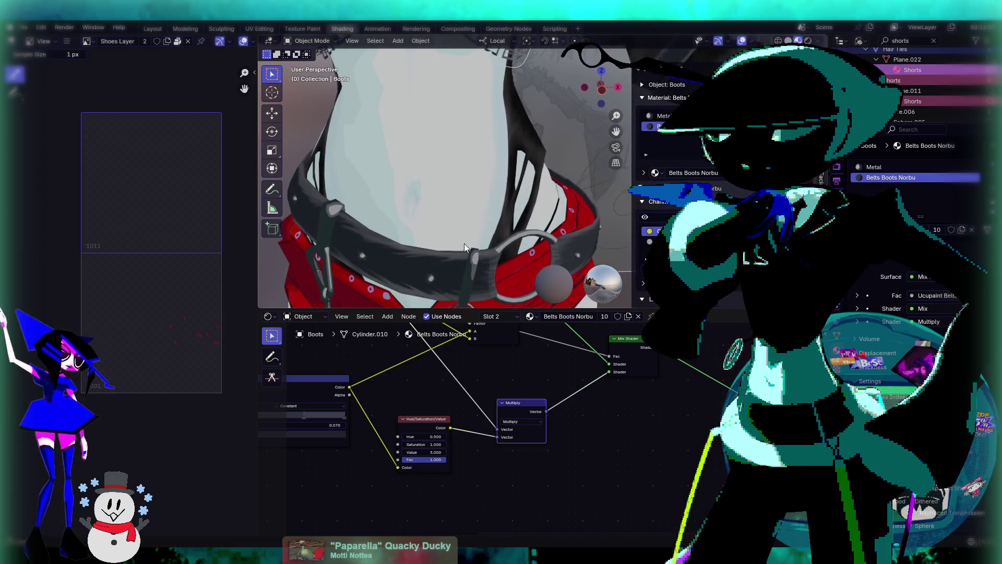
pyautogui.moveTo(464, 245); pyautogui.dragTo(486, 198, button='middle')
pyautogui.hotkey('ctrl', 'z')
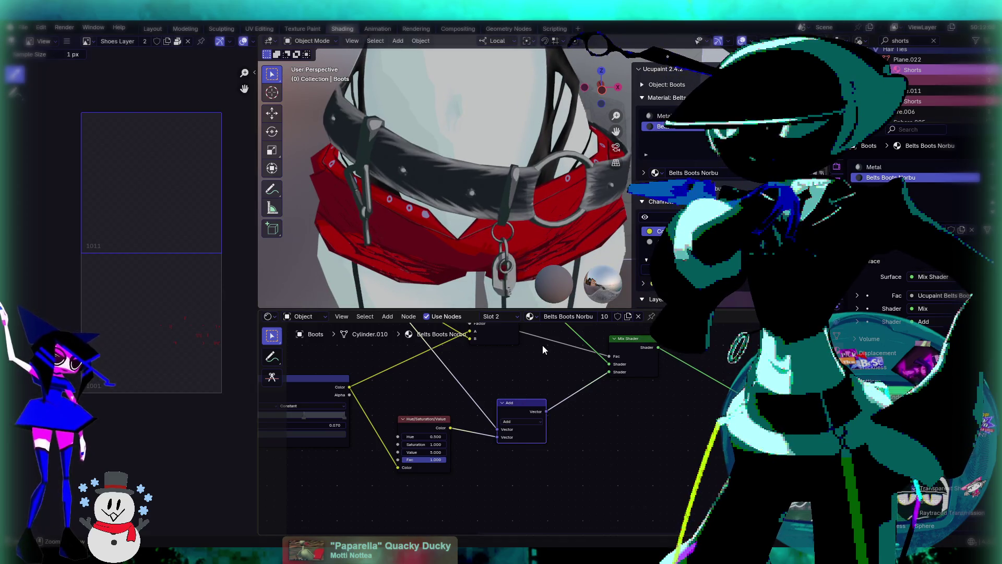
pyautogui.hotkey('ctrl', 'shift', 'z')
pyautogui.scroll(-4, 489, 138)
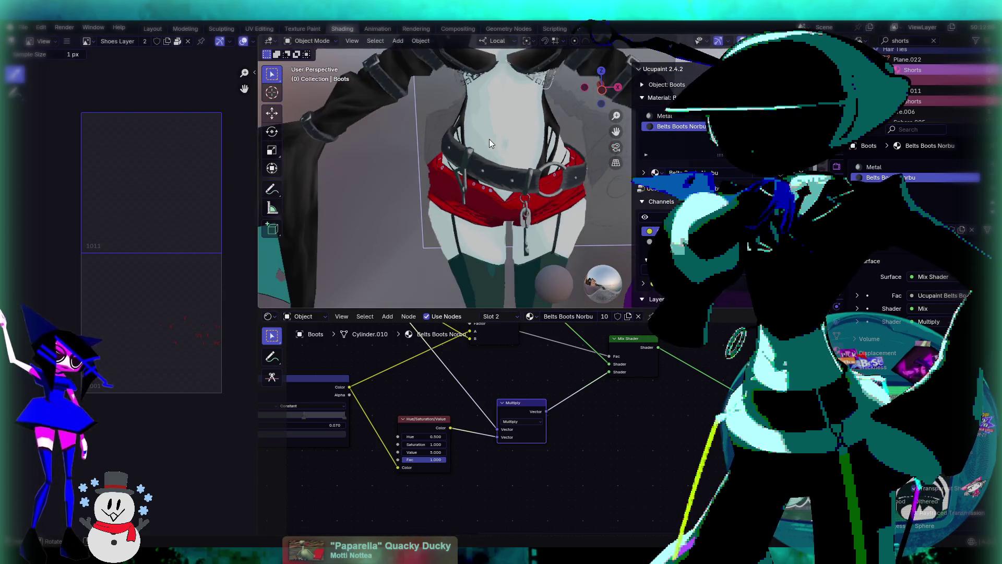
pyautogui.moveTo(504, 187); pyautogui.dragTo(517, 308, button='middle')
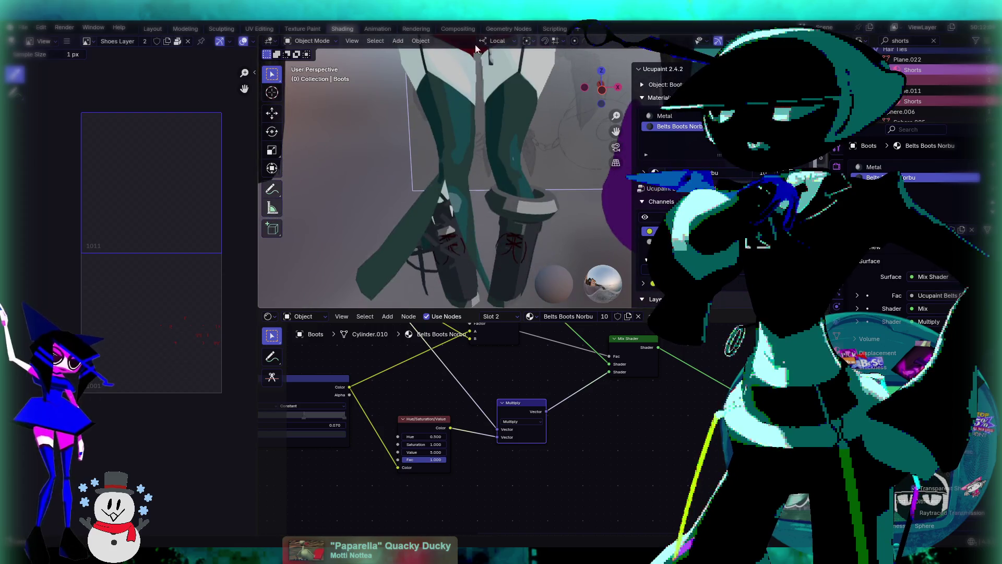
pyautogui.click(528, 420)
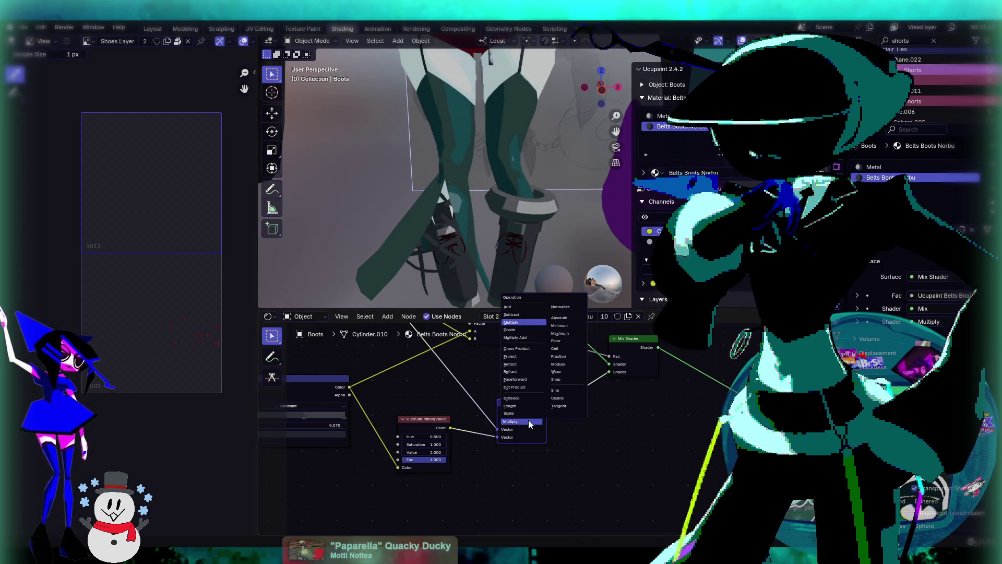
pyautogui.click(521, 338)
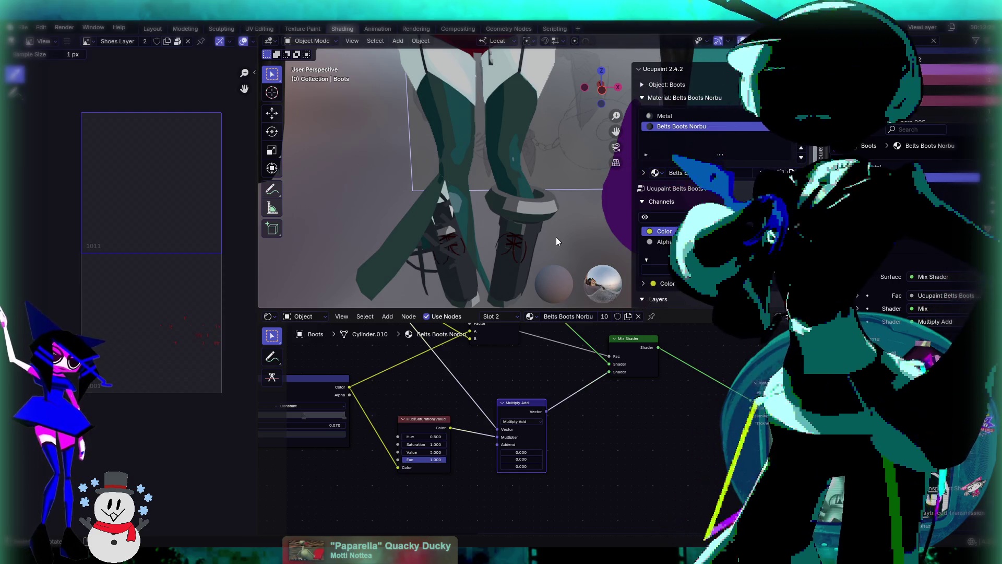
pyautogui.scroll(5, 556, 241)
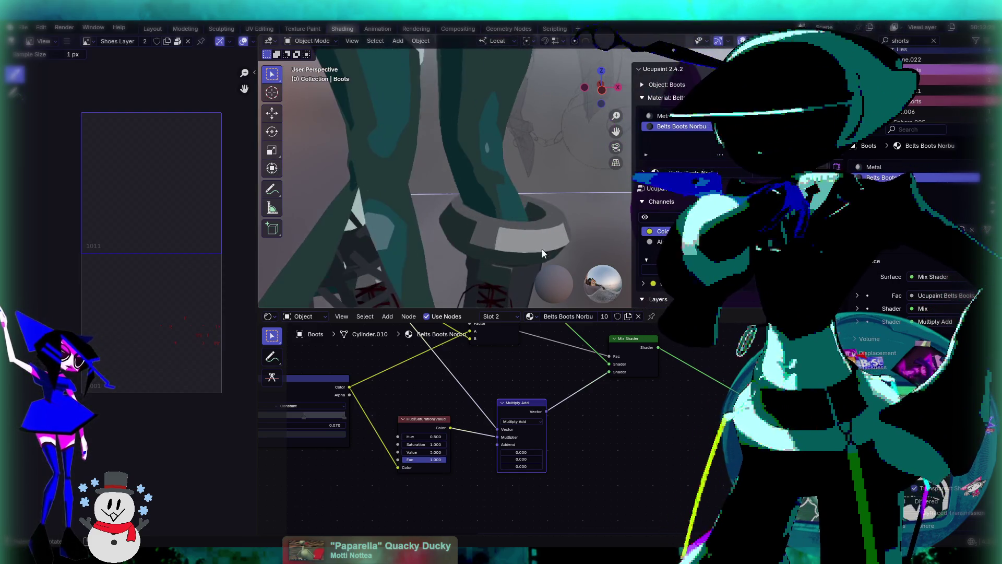
pyautogui.click(525, 422)
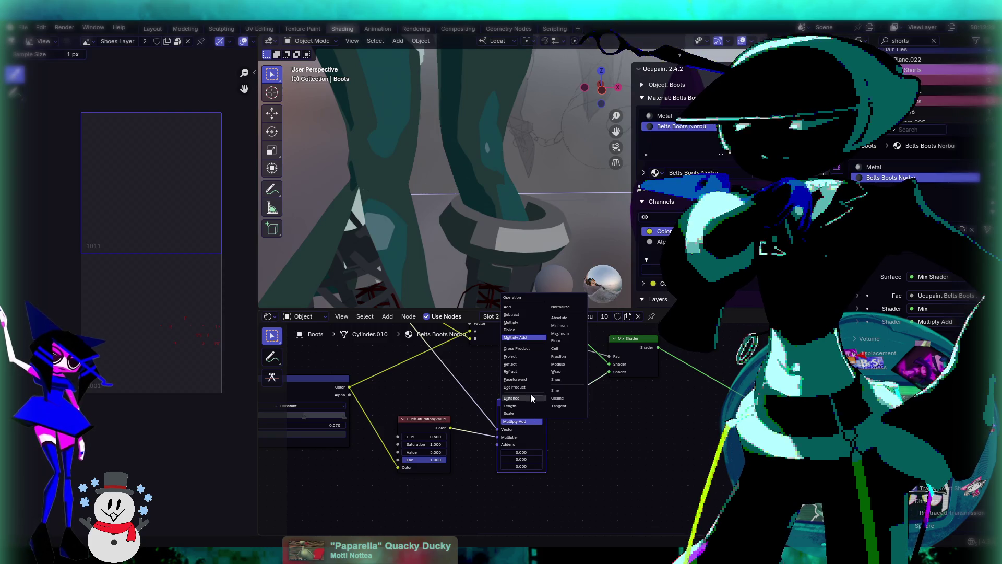
pyautogui.click(518, 327)
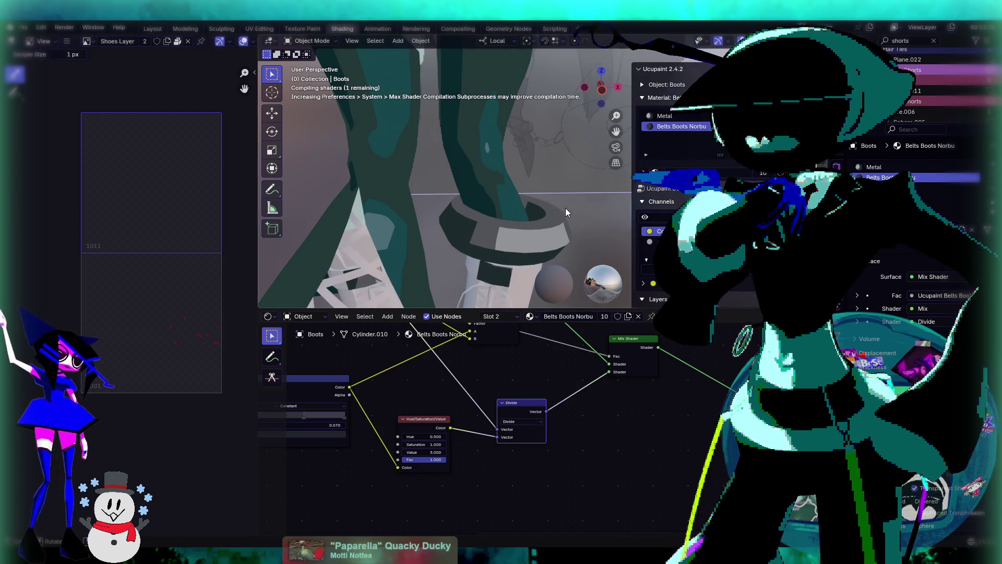
pyautogui.scroll(-3, 566, 208)
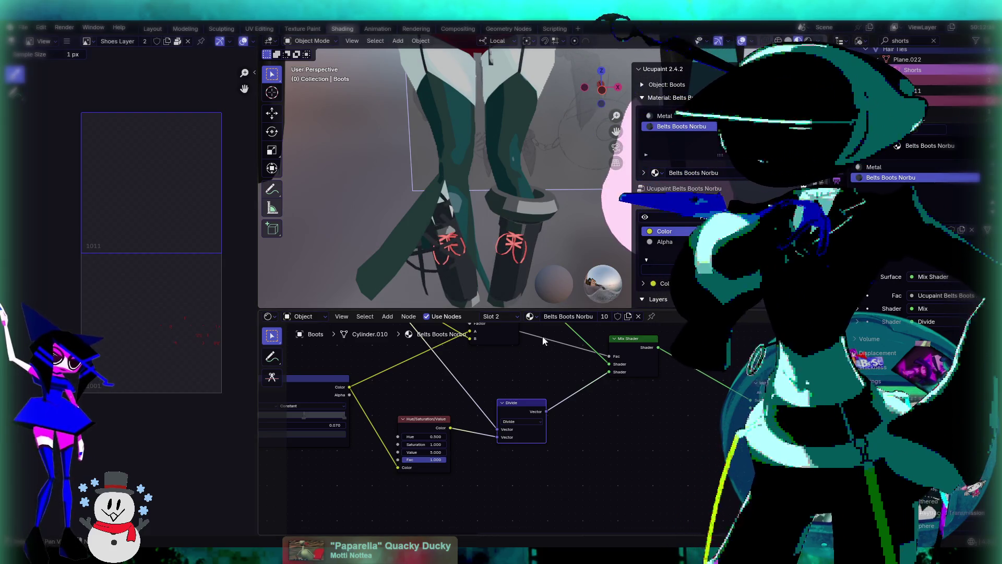
pyautogui.scroll(4, 542, 245)
pyautogui.scroll(-5, 532, 180)
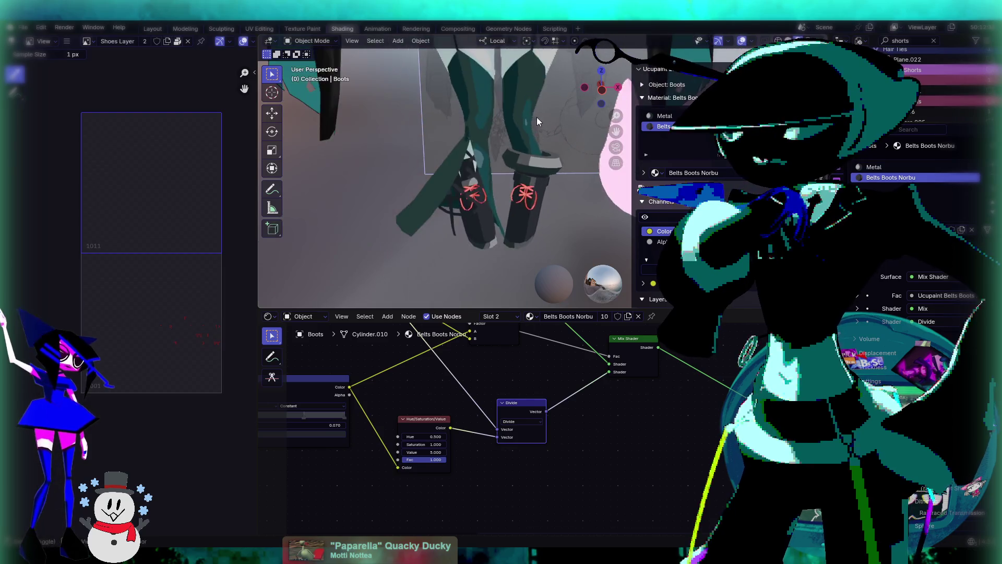
pyautogui.keyDown('shift'); pyautogui.moveTo(536, 113); pyautogui.dragTo(548, 287, button='middle'); pyautogui.keyUp('shift')
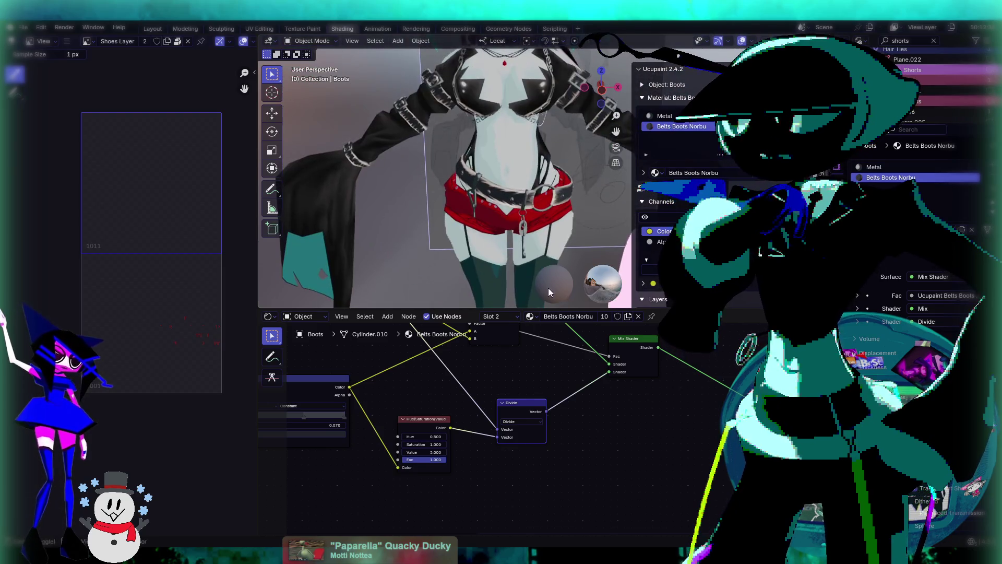
pyautogui.click(533, 421)
pyautogui.click(516, 322)
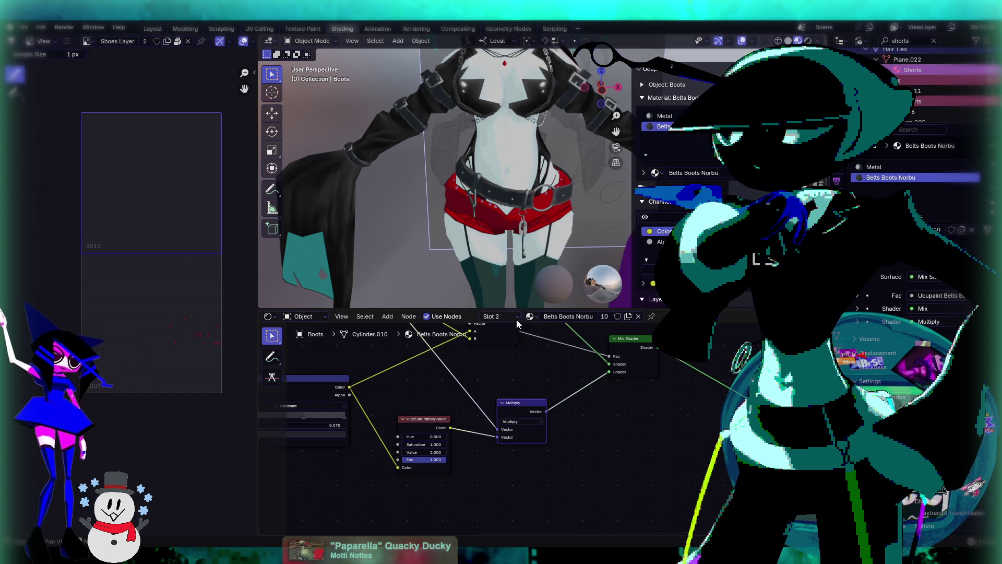
pyautogui.scroll(2, 502, 184)
pyautogui.moveTo(502, 184)
pyautogui.mouseDown(button='middle')
pyautogui.moveTo(536, 172)
pyautogui.moveTo(530, 227)
pyautogui.moveTo(538, 121)
pyautogui.moveTo(587, 192)
pyautogui.moveTo(590, 386)
pyautogui.moveTo(578, 419)
pyautogui.mouseUp(button='middle')
pyautogui.moveTo(516, 141)
pyautogui.mouseDown(button='middle')
pyautogui.moveTo(549, 167)
pyautogui.moveTo(476, 177)
pyautogui.moveTo(447, 239)
pyautogui.moveTo(487, 217)
pyautogui.moveTo(522, 297)
pyautogui.mouseUp(button='middle')
pyautogui.moveTo(507, 414); pyautogui.dragTo(547, 403, button='middle')
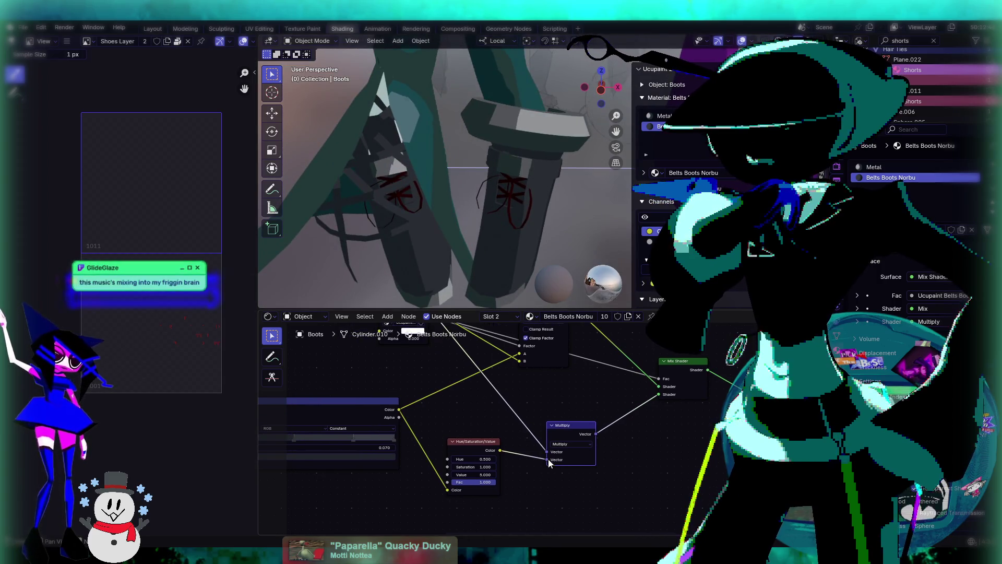
# Set the math node back to Add and lower the Hue/Saturation/Value node's Value
pyautogui.click(577, 443)
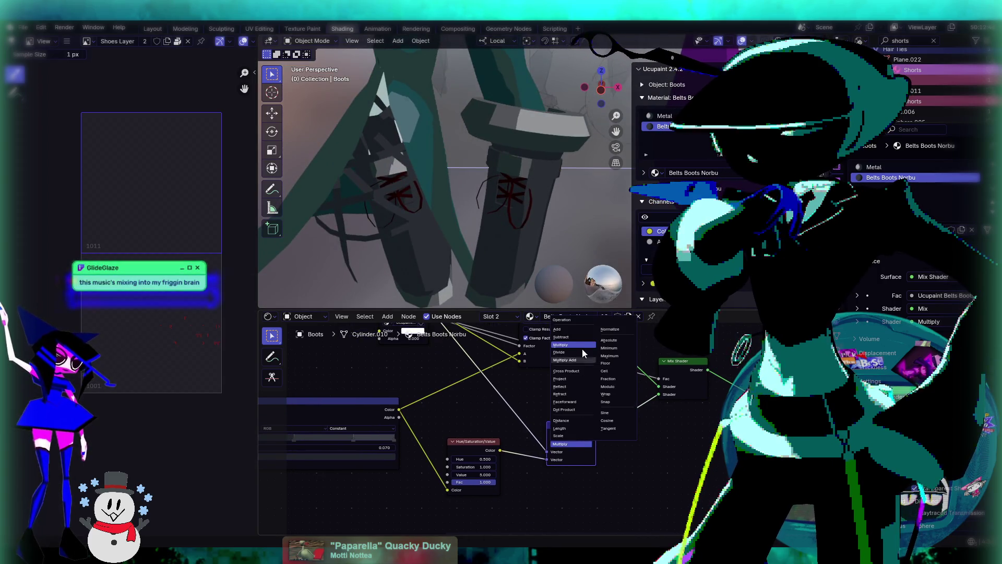
pyautogui.click(556, 329)
pyautogui.moveTo(513, 524); pyautogui.dragTo(540, 484, button='middle')
pyautogui.scroll(3, 541, 486)
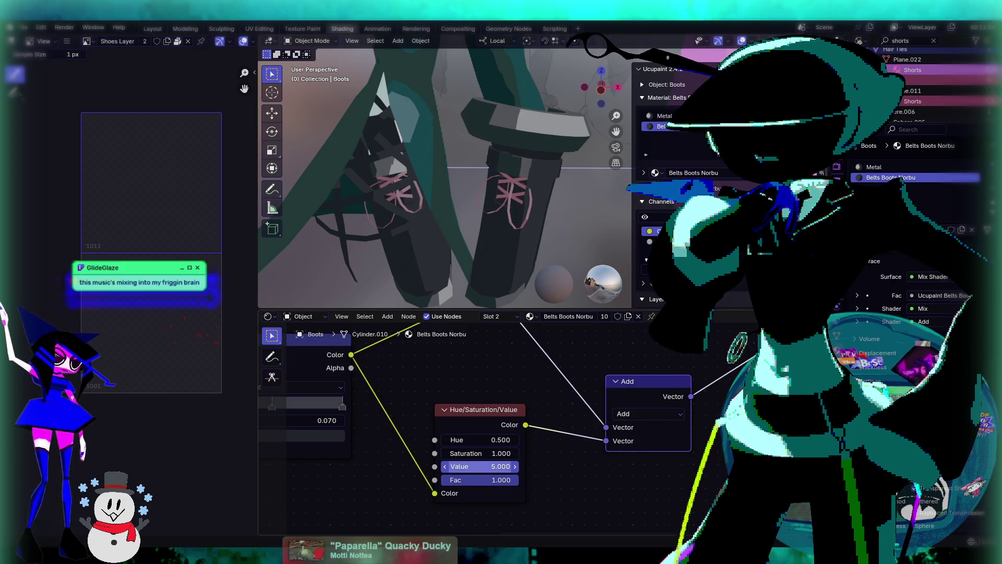
pyautogui.moveTo(480, 466)
pyautogui.mouseDown()
pyautogui.moveTo(430, 466)
pyautogui.moveTo(504, 438)
pyautogui.mouseUp()
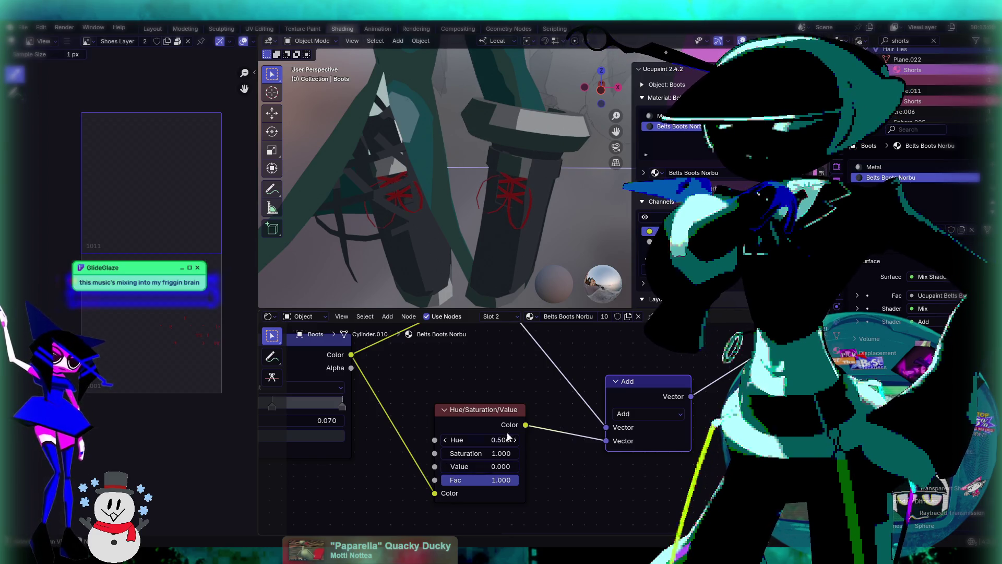
# Look over the character's torso and save the file as nohohoo4.blend
pyautogui.scroll(-1, 527, 388)
pyautogui.moveTo(523, 170)
pyautogui.mouseDown(button='middle')
pyautogui.moveTo(525, 146)
pyautogui.moveTo(548, 181)
pyautogui.moveTo(549, 113)
pyautogui.mouseUp(button='middle')
pyautogui.scroll(6, 552, 143)
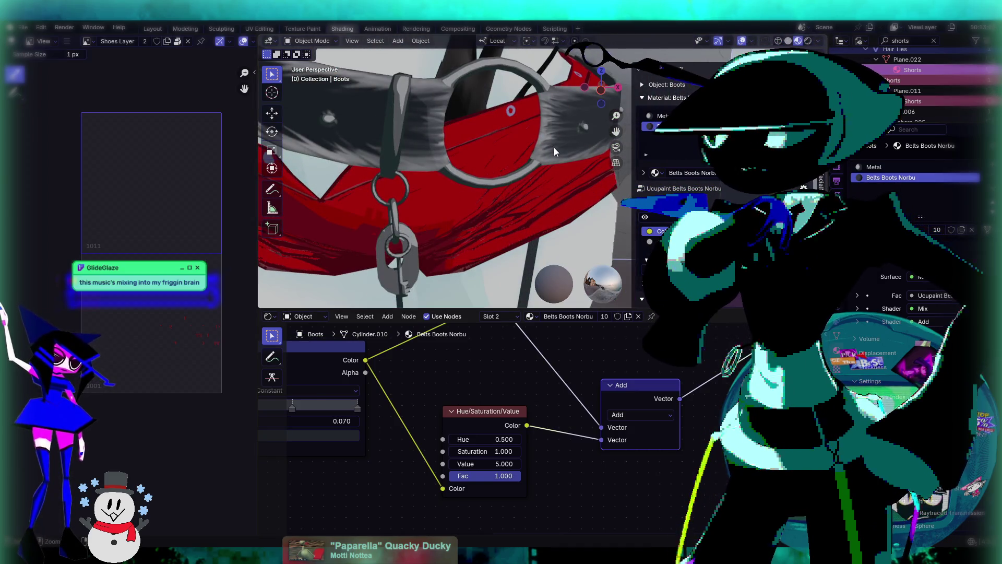
pyautogui.scroll(-6, 553, 147)
pyautogui.moveTo(553, 204)
pyautogui.mouseDown(button='middle')
pyautogui.moveTo(549, 173)
pyautogui.moveTo(557, 223)
pyautogui.moveTo(521, 115)
pyautogui.moveTo(527, 233)
pyautogui.moveTo(541, 168)
pyautogui.moveTo(584, 173)
pyautogui.moveTo(571, 162)
pyautogui.moveTo(536, 177)
pyautogui.moveTo(515, 202)
pyautogui.moveTo(521, 220)
pyautogui.mouseUp(button='middle')
pyautogui.scroll(2, 543, 186)
pyautogui.scroll(-3, 543, 186)
pyautogui.scroll(3, 527, 236)
pyautogui.scroll(2, 538, 202)
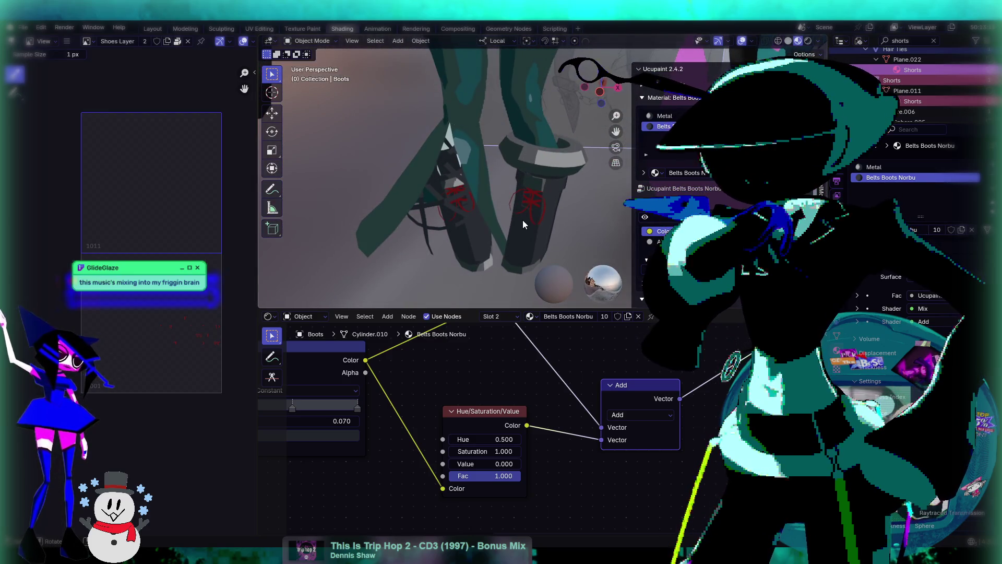
pyautogui.hotkey('ctrl', 's')
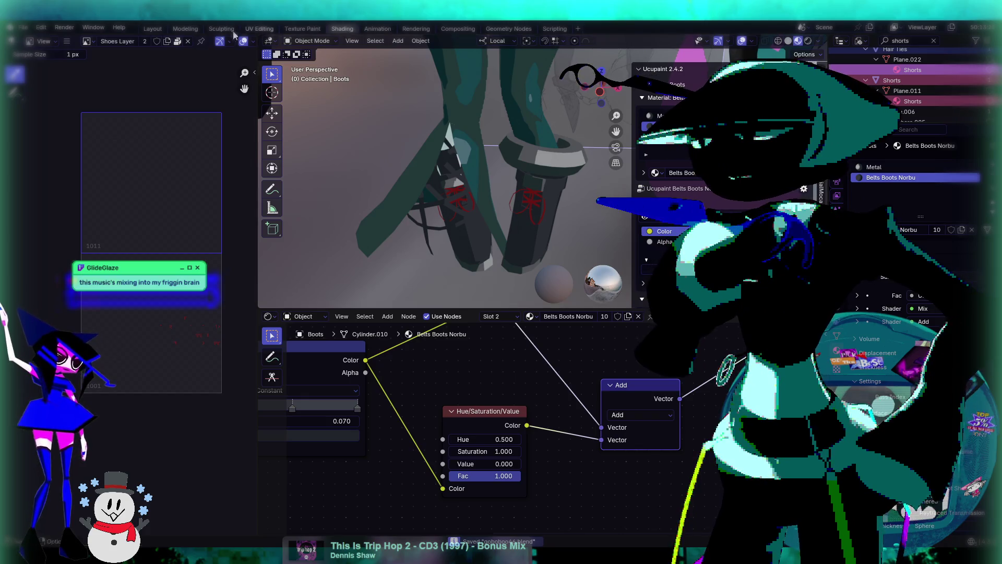
# Open the Texture Paint workspace, inspect the red-laced boots, and return to Object Mode
pyautogui.click(302, 28)
pyautogui.moveTo(469, 156); pyautogui.dragTo(482, 211, button='middle')
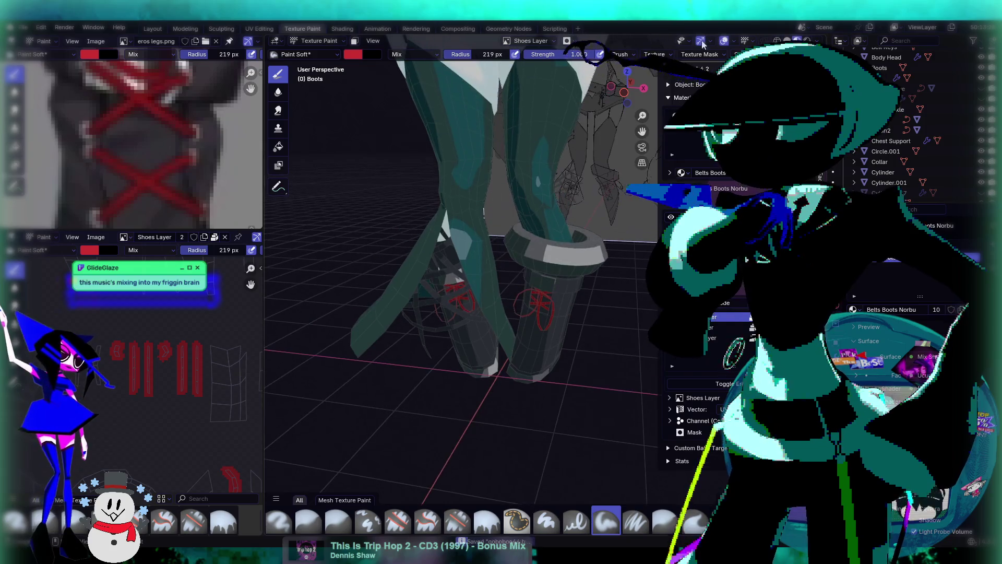
pyautogui.moveTo(581, 157)
pyautogui.mouseDown(button='middle')
pyautogui.moveTo(530, 108)
pyautogui.moveTo(506, 291)
pyautogui.moveTo(522, 235)
pyautogui.moveTo(486, 292)
pyautogui.moveTo(498, 277)
pyautogui.moveTo(521, 285)
pyautogui.mouseUp(button='middle')
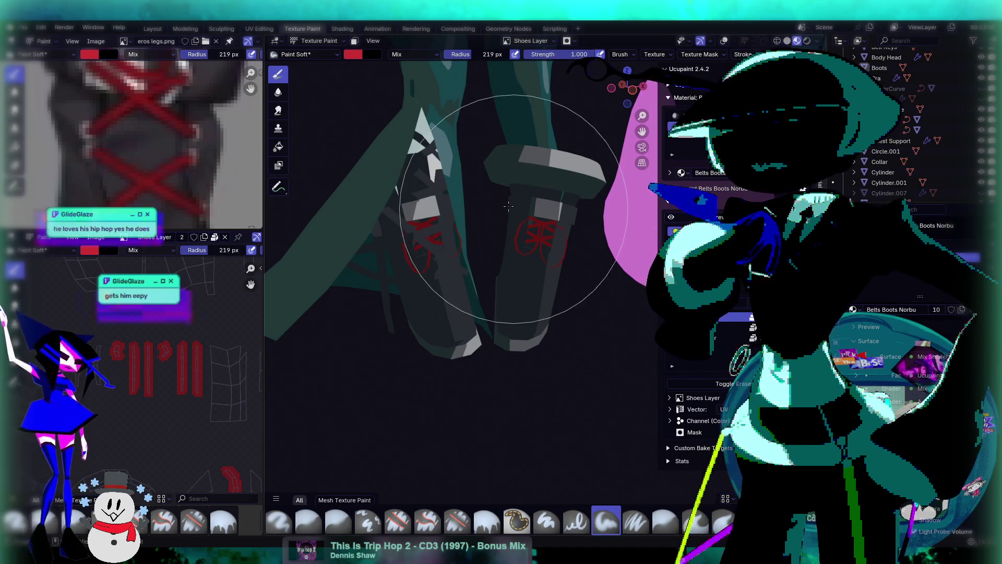
pyautogui.moveTo(503, 223)
pyautogui.mouseDown(button='middle')
pyautogui.moveTo(486, 234)
pyautogui.moveTo(514, 219)
pyautogui.moveTo(534, 159)
pyautogui.moveTo(524, 180)
pyautogui.mouseUp(button='middle')
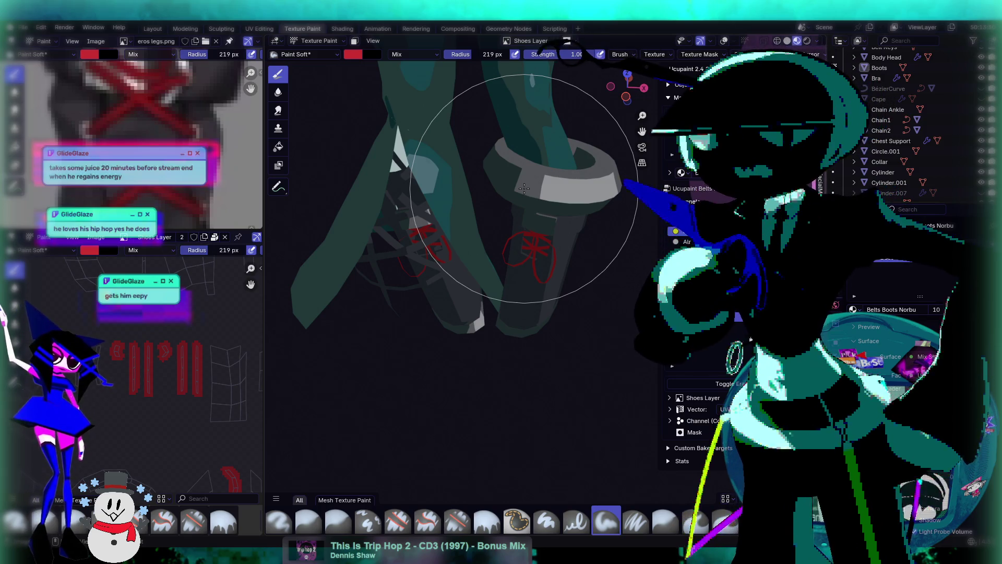
pyautogui.moveTo(524, 188); pyautogui.dragTo(556, 282, button='middle')
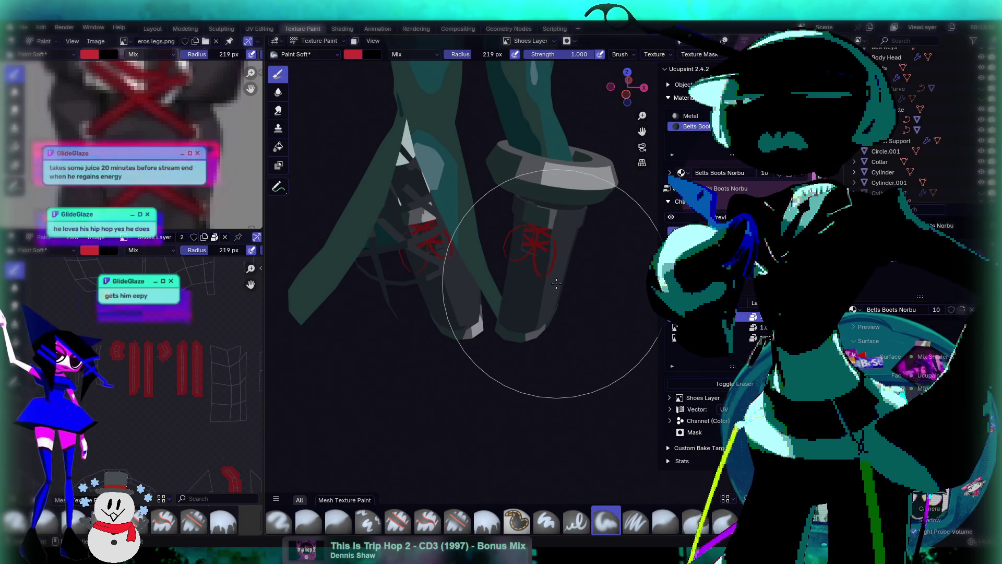
pyautogui.moveTo(556, 283)
pyautogui.mouseDown(button='middle')
pyautogui.moveTo(474, 179)
pyautogui.moveTo(465, 178)
pyautogui.moveTo(470, 190)
pyautogui.moveTo(455, 173)
pyautogui.mouseUp(button='middle')
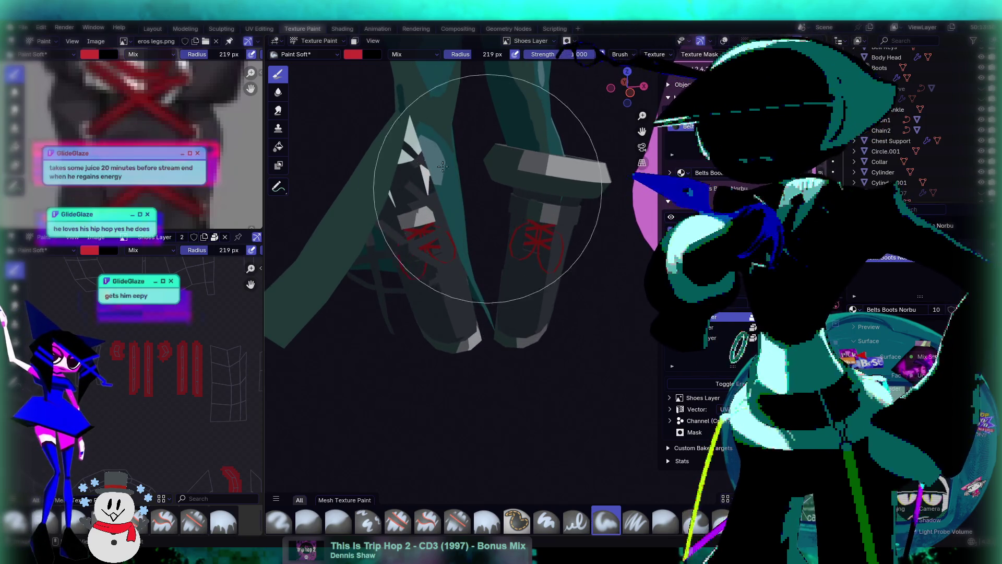
pyautogui.click(316, 41)
pyautogui.click(313, 52)
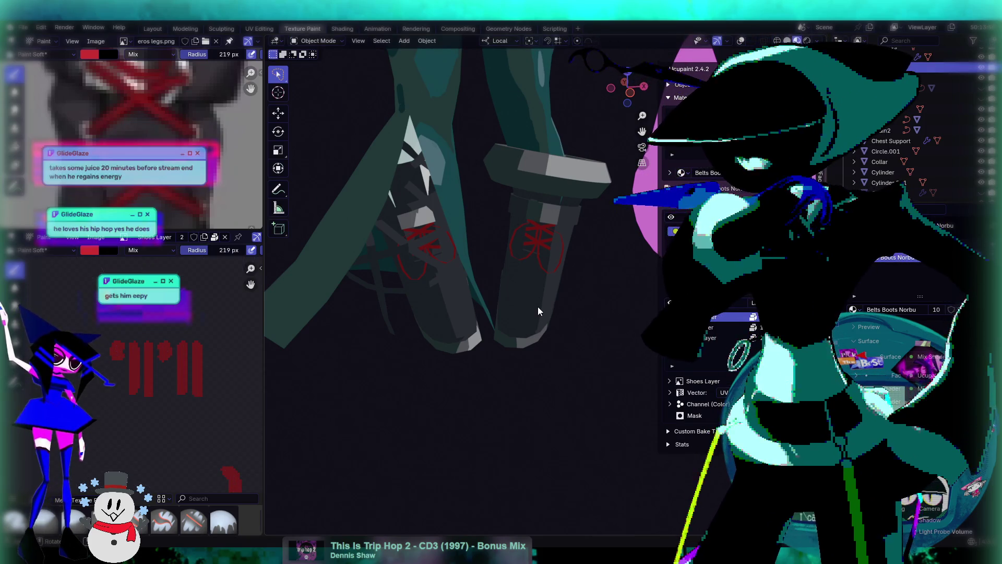
# Isolate the boots using Alt+H, H and Shift+H
pyautogui.hotkey('alt', 'h')
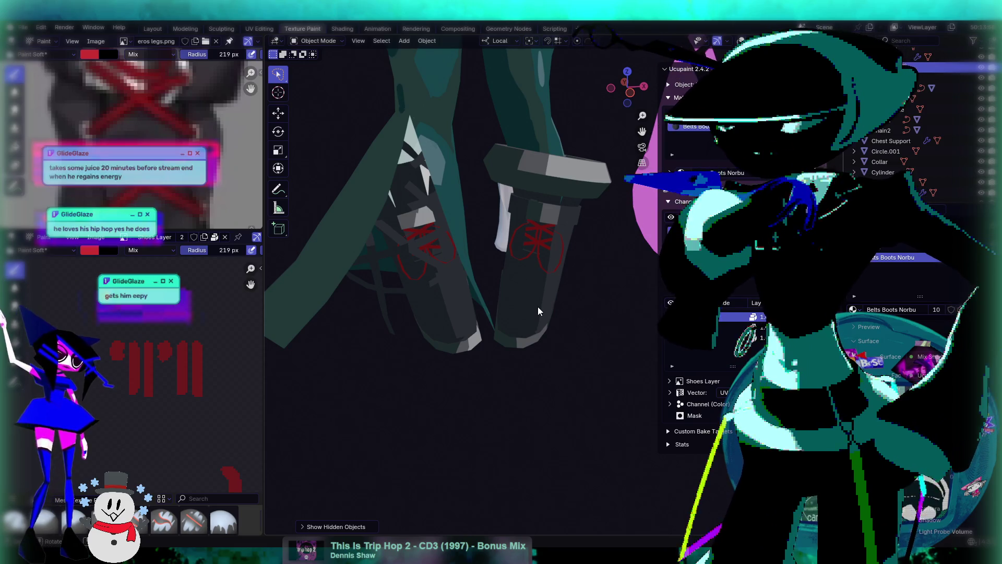
pyautogui.press('h')
pyautogui.hotkey('shift', 'h')
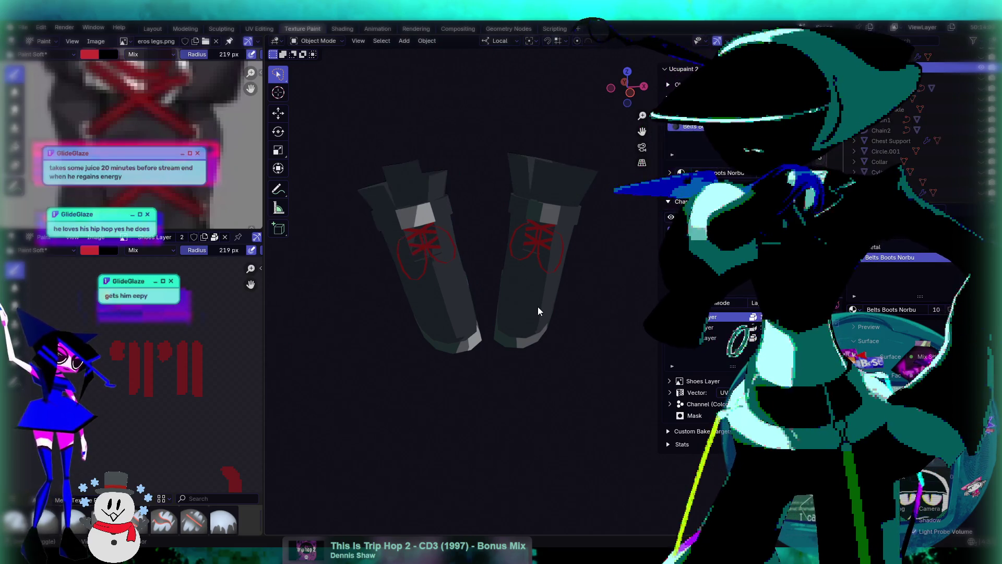
# Switch the isolated boots back to Texture Paint mode
pyautogui.moveTo(566, 224); pyautogui.dragTo(574, 237, button='middle')
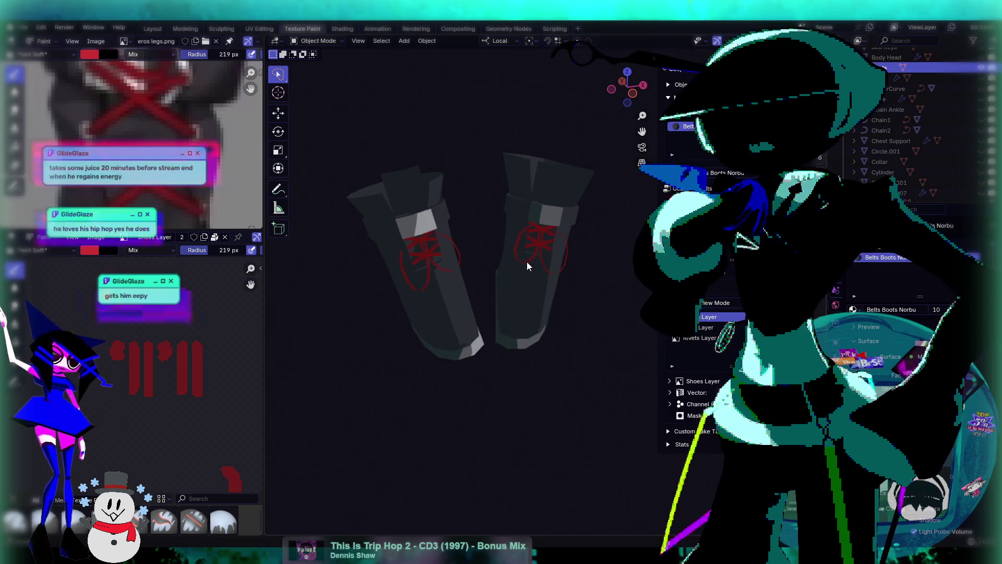
pyautogui.scroll(2, 546, 242)
pyautogui.click(326, 41)
pyautogui.click(335, 109)
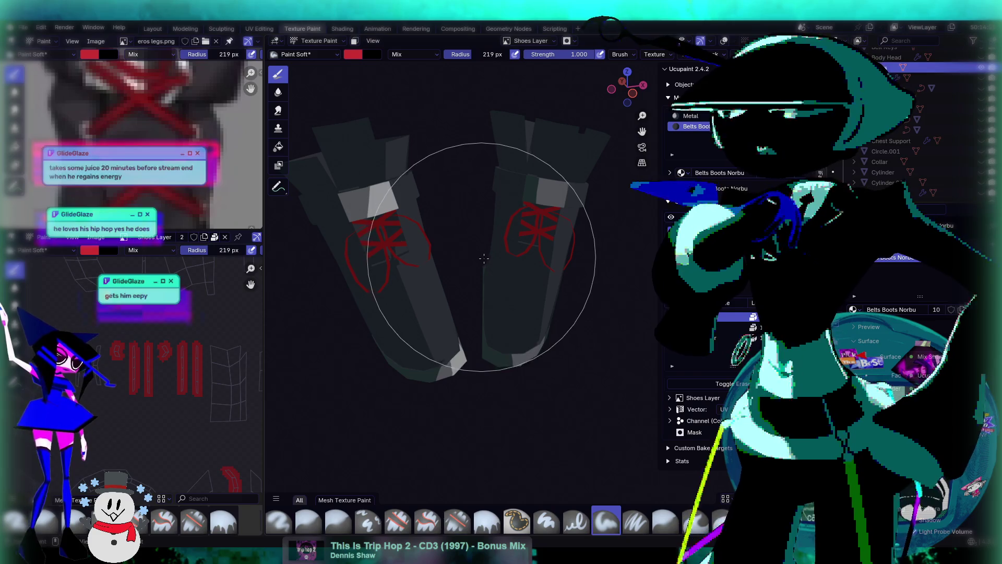
# Unhide all objects and make Belts Layer the active Ucupaint paint layer
pyautogui.hotkey('alt', 'h')
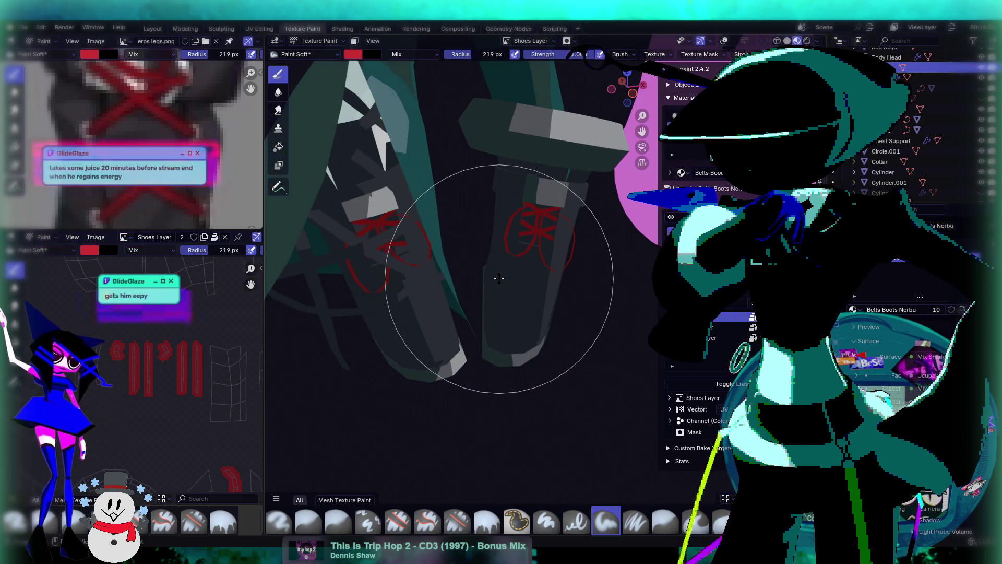
pyautogui.moveTo(121, 426)
pyautogui.mouseDown(button='middle')
pyautogui.moveTo(183, 357)
pyautogui.moveTo(156, 392)
pyautogui.moveTo(104, 385)
pyautogui.moveTo(178, 372)
pyautogui.mouseUp(button='middle')
pyautogui.scroll(-5, 209, 344)
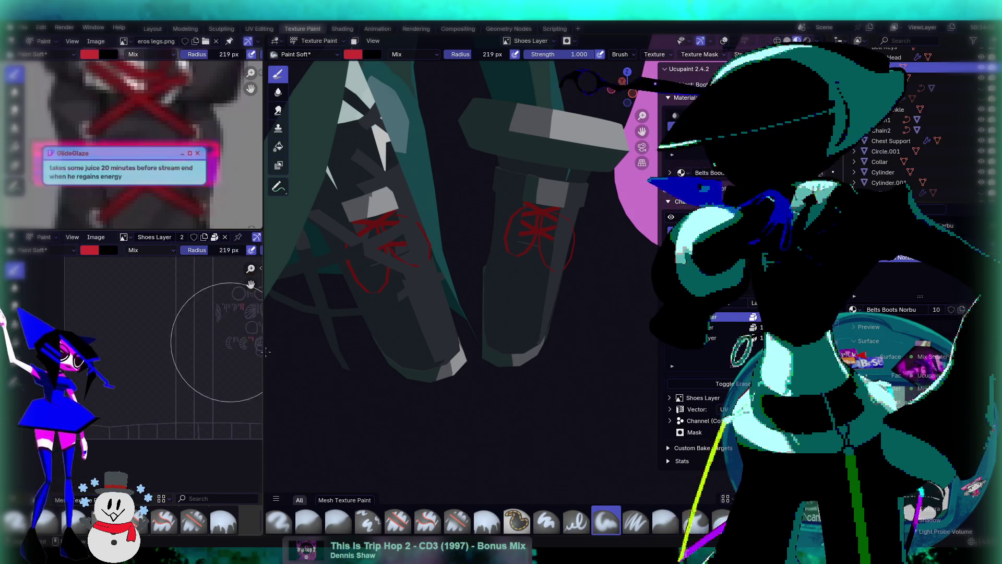
pyautogui.click(728, 327)
pyautogui.moveTo(219, 334)
pyautogui.mouseDown(button='middle')
pyautogui.moveTo(167, 366)
pyautogui.moveTo(156, 360)
pyautogui.moveTo(158, 381)
pyautogui.mouseUp(button='middle')
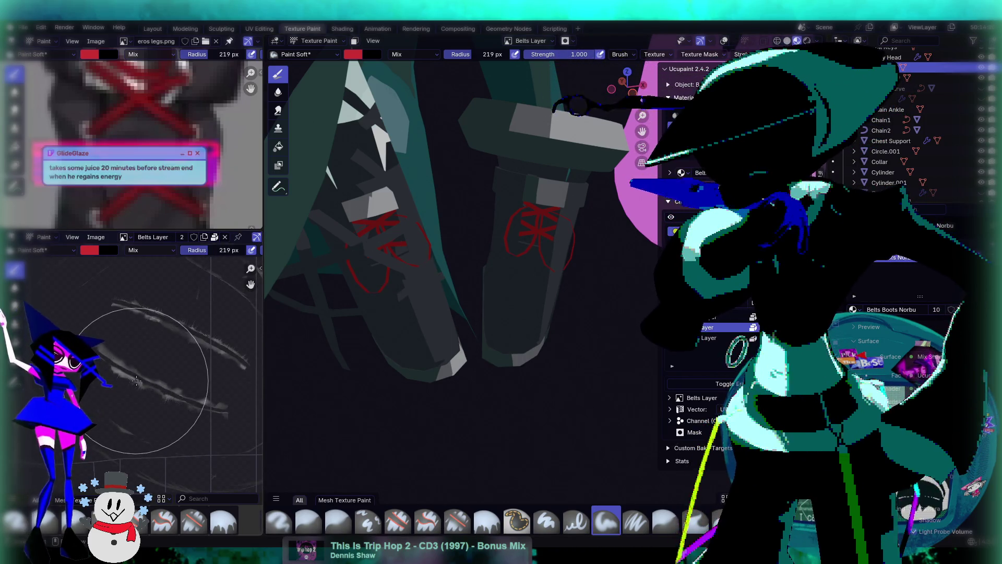
# Sample a pale grey colour, toggle Object/Texture Paint, and shrink the brush radius to 24 px
pyautogui.press('s')
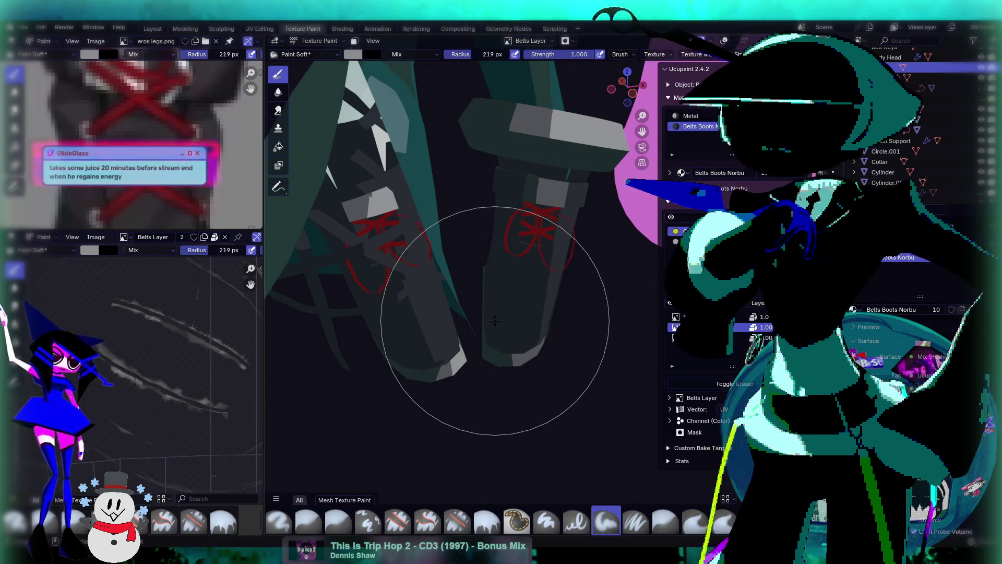
pyautogui.moveTo(499, 303); pyautogui.dragTo(498, 289, button='middle')
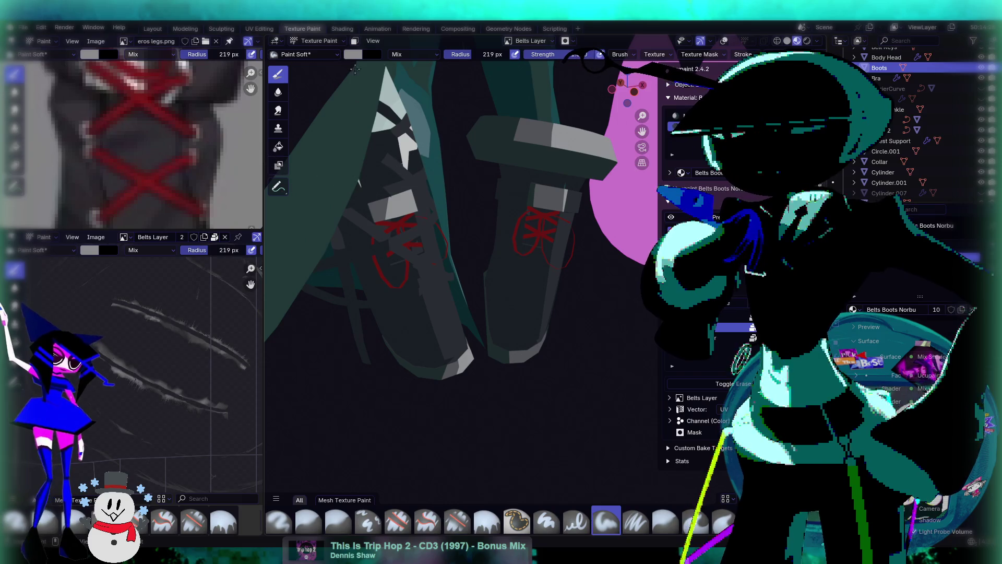
pyautogui.press('Tab')
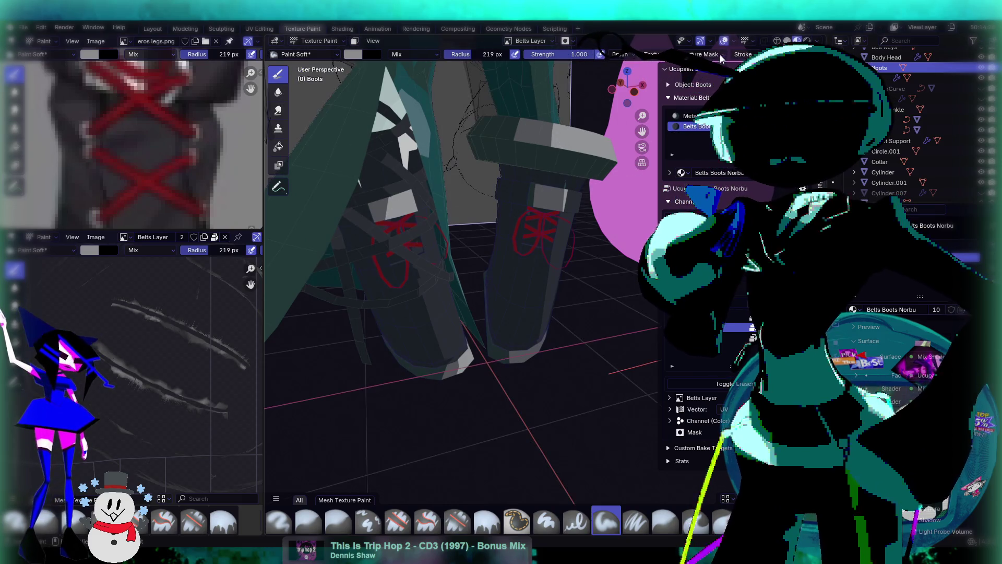
pyautogui.click(315, 40)
pyautogui.click(313, 52)
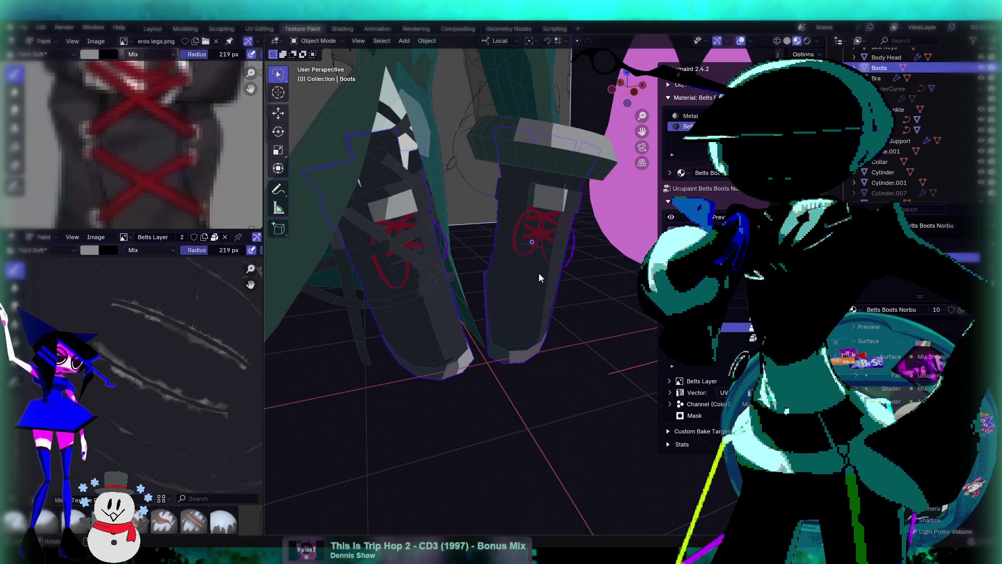
pyautogui.click(316, 41)
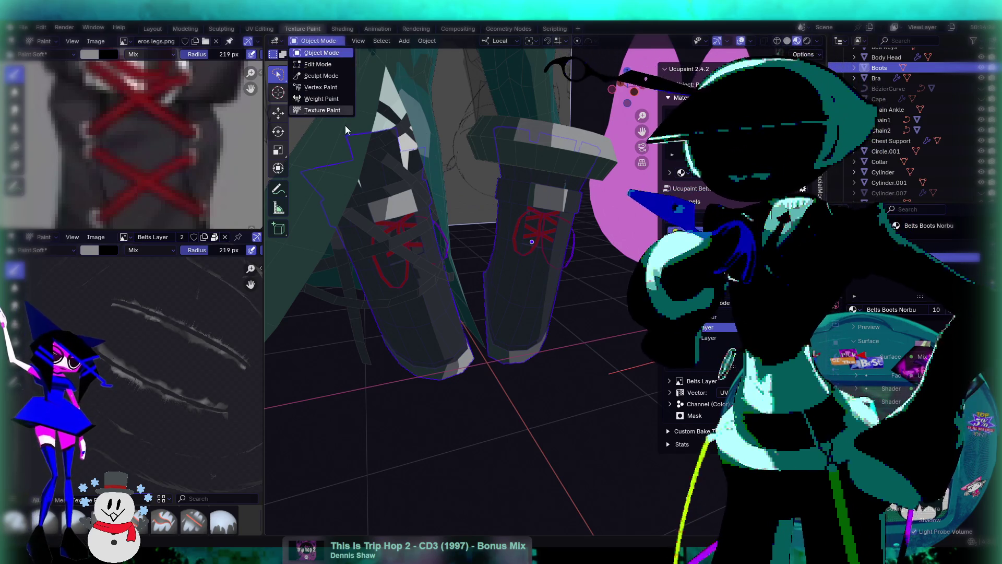
pyautogui.click(337, 119)
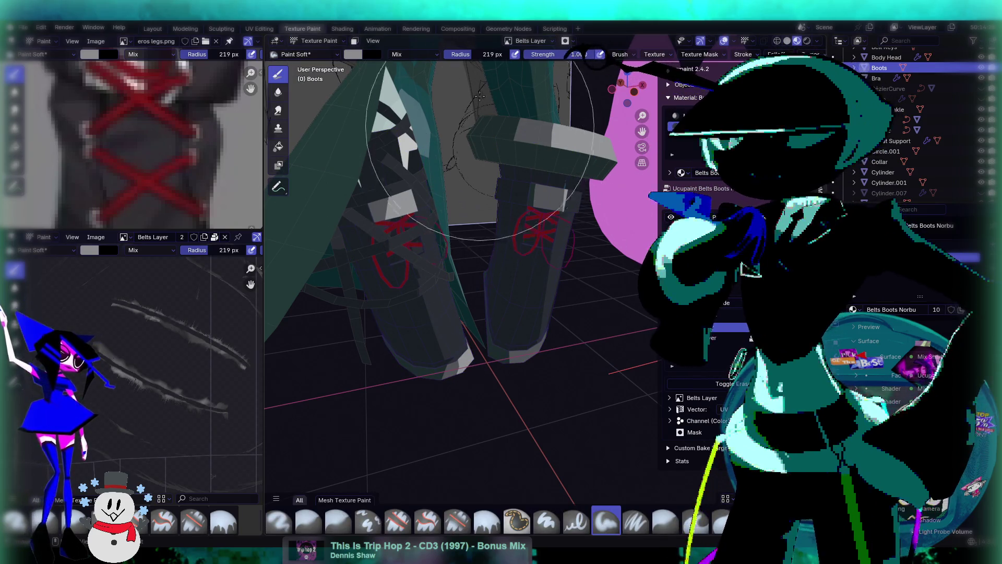
pyautogui.moveTo(464, 54); pyautogui.dragTo(443, 64)
# Try white strokes down the right boot's lower part, undoing each attempt
pyautogui.moveTo(512, 268); pyautogui.dragTo(507, 274, button='middle')
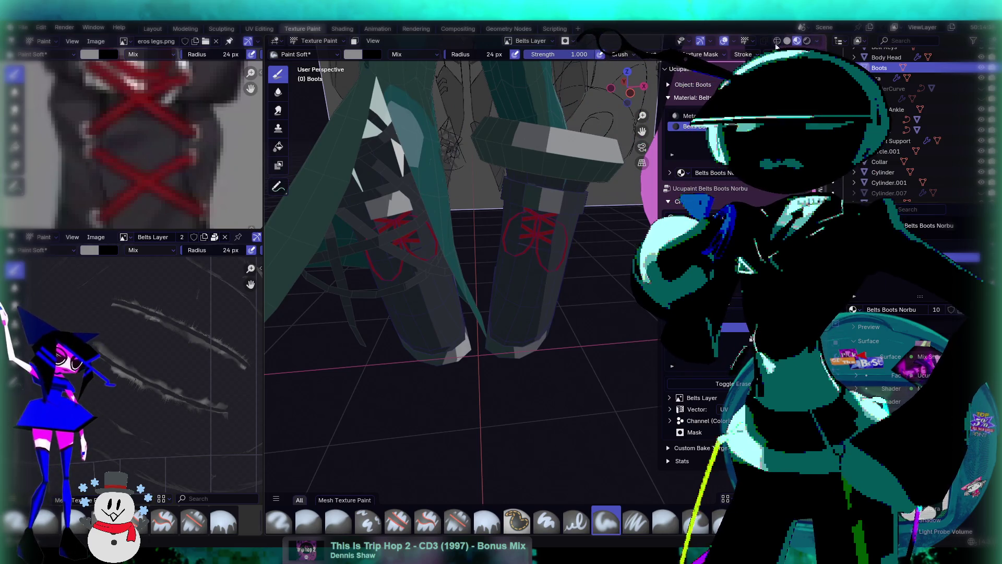
pyautogui.moveTo(507, 274); pyautogui.dragTo(502, 282, button='middle')
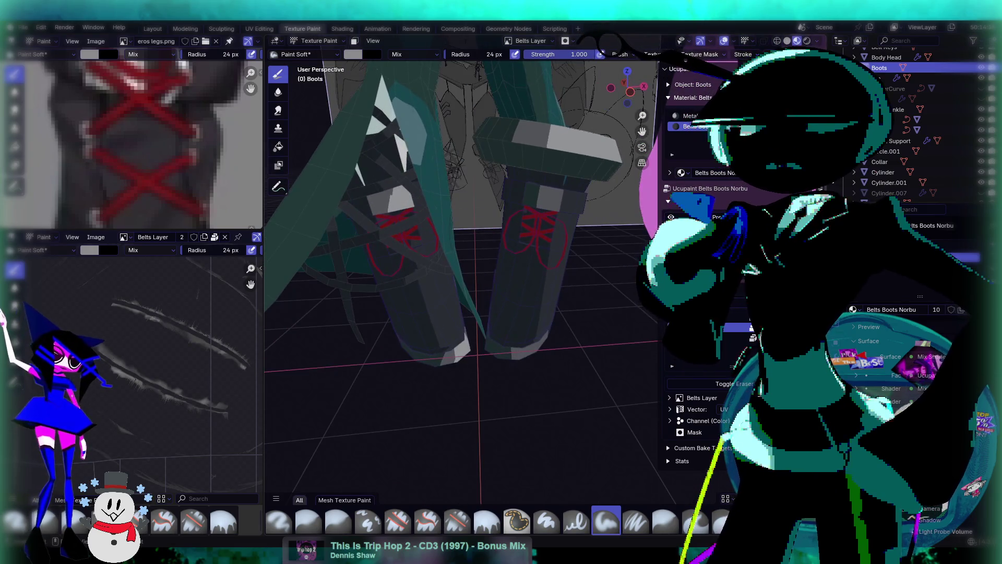
pyautogui.scroll(-5, 622, 55)
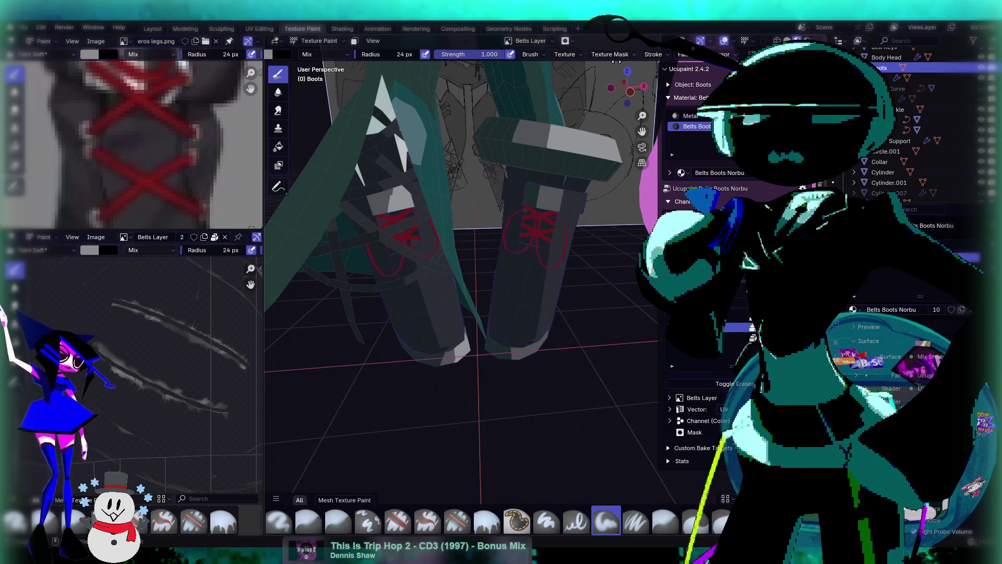
pyautogui.moveTo(522, 253); pyautogui.dragTo(504, 339)
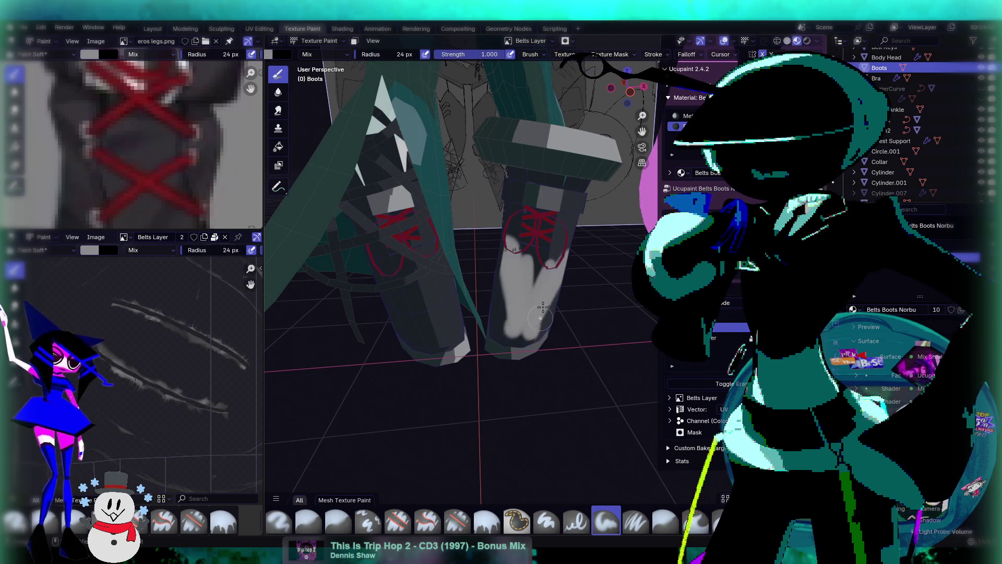
pyautogui.moveTo(552, 259); pyautogui.dragTo(532, 351)
pyautogui.hotkey('ctrl', 'z')
pyautogui.hotkey('ctrl', 'z')
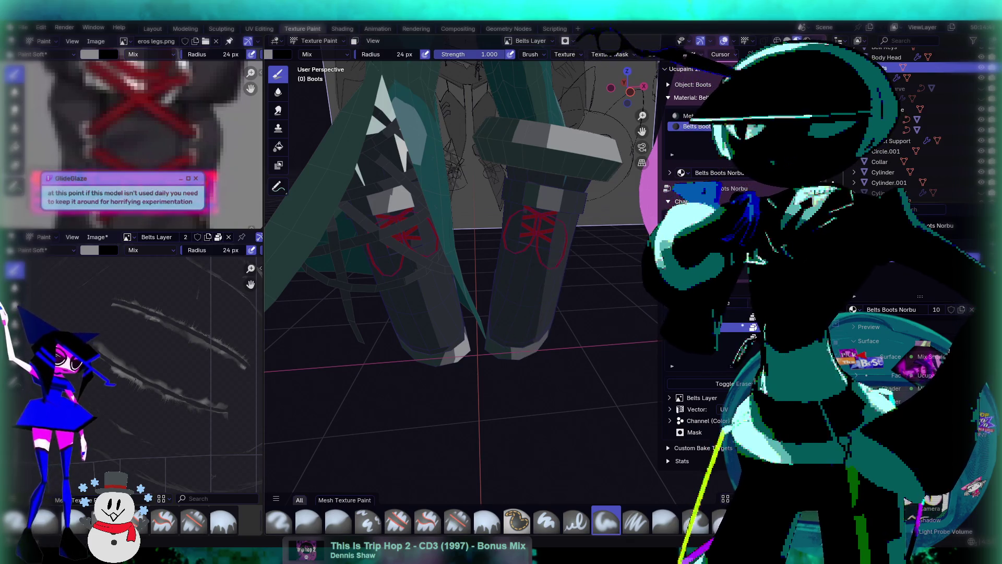
pyautogui.moveTo(554, 224)
pyautogui.mouseDown()
pyautogui.moveTo(505, 331)
pyautogui.moveTo(541, 284)
pyautogui.moveTo(514, 336)
pyautogui.moveTo(501, 318)
pyautogui.mouseUp()
pyautogui.hotkey('ctrl', 'z')
pyautogui.hotkey('ctrl', 'z')
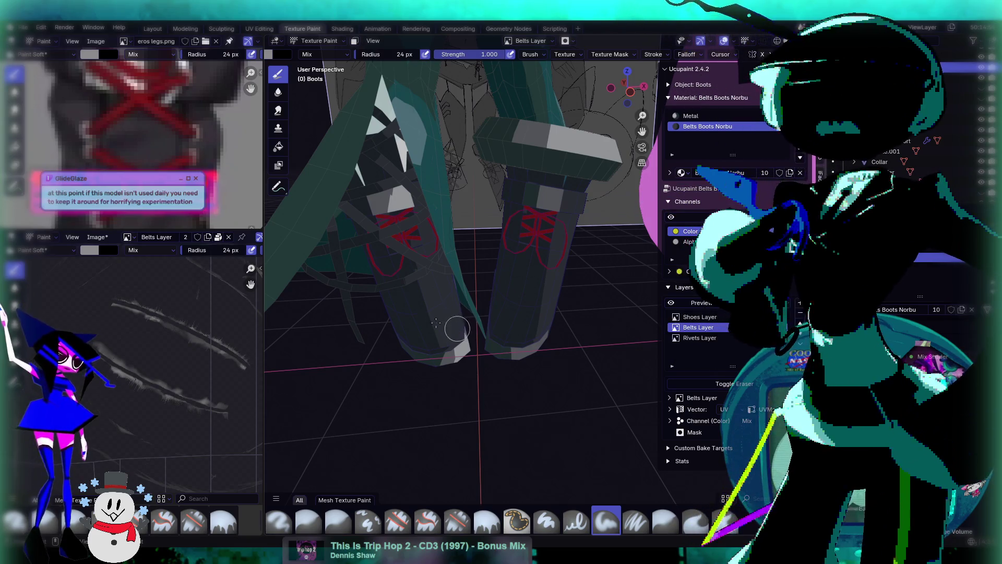
pyautogui.moveTo(441, 271)
pyautogui.mouseDown(button='middle')
pyautogui.moveTo(521, 236)
pyautogui.moveTo(530, 250)
pyautogui.moveTo(494, 288)
pyautogui.moveTo(546, 315)
pyautogui.moveTo(585, 245)
pyautogui.moveTo(569, 214)
pyautogui.mouseUp(button='middle')
pyautogui.scroll(-8, 520, 236)
# Orbit and zoom to face the character's red-laced boots, then bring up the interaction-mode list
pyautogui.scroll(5, 521, 303)
pyautogui.scroll(3, 574, 264)
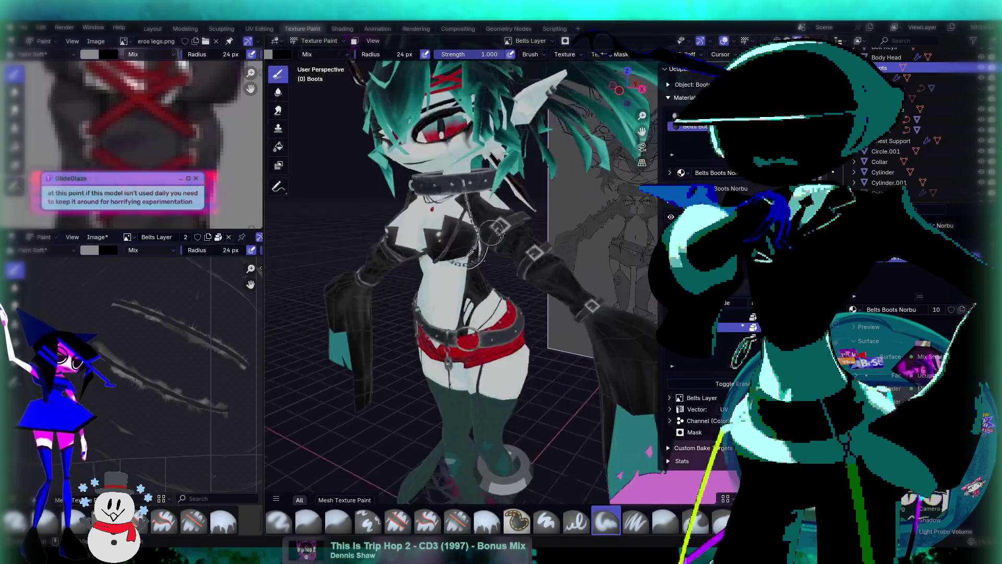
pyautogui.scroll(-5, 569, 214)
pyautogui.scroll(8, 554, 183)
pyautogui.moveTo(537, 152); pyautogui.dragTo(522, 121, button='middle')
pyautogui.scroll(-4, 498, 250)
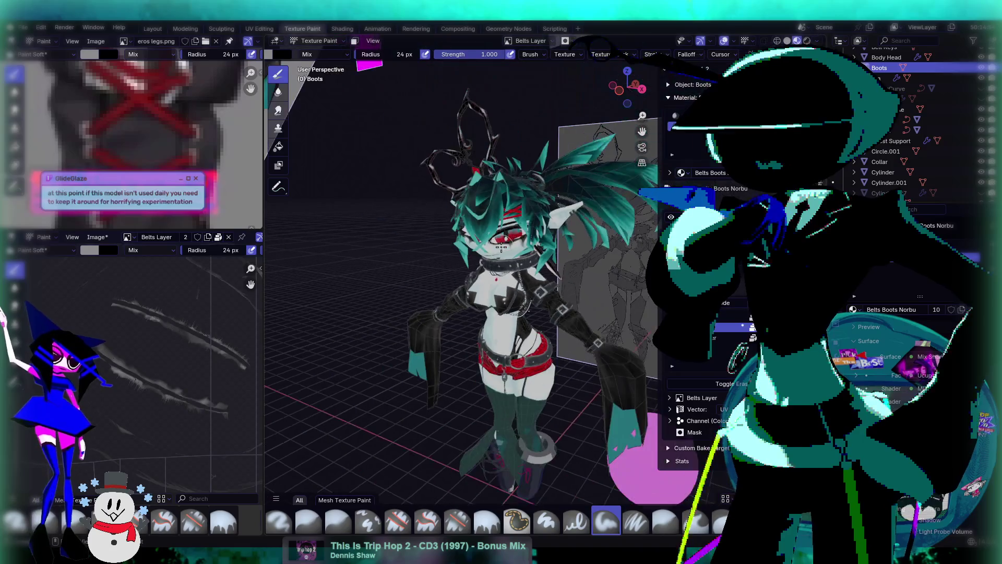
pyautogui.moveTo(496, 250)
pyautogui.mouseDown(button='middle')
pyautogui.moveTo(509, 219)
pyautogui.moveTo(454, 214)
pyautogui.moveTo(522, 250)
pyautogui.moveTo(550, 292)
pyautogui.moveTo(514, 267)
pyautogui.moveTo(523, 287)
pyautogui.moveTo(519, 267)
pyautogui.mouseUp(button='middle')
pyautogui.scroll(3, 543, 287)
pyautogui.scroll(-4, 514, 268)
pyautogui.scroll(3, 524, 287)
pyautogui.scroll(2, 522, 282)
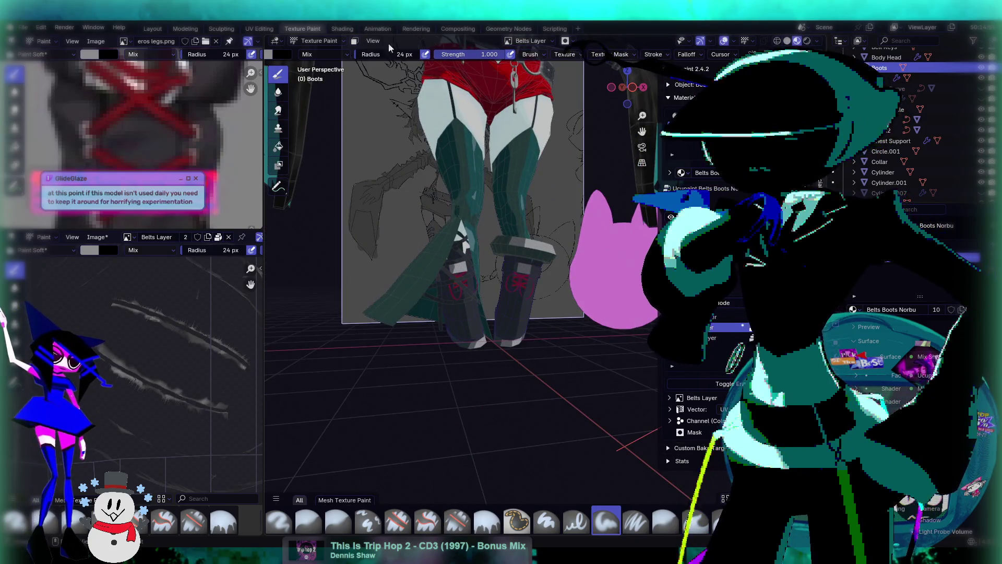
pyautogui.scroll(3, 449, 206)
pyautogui.click(316, 41)
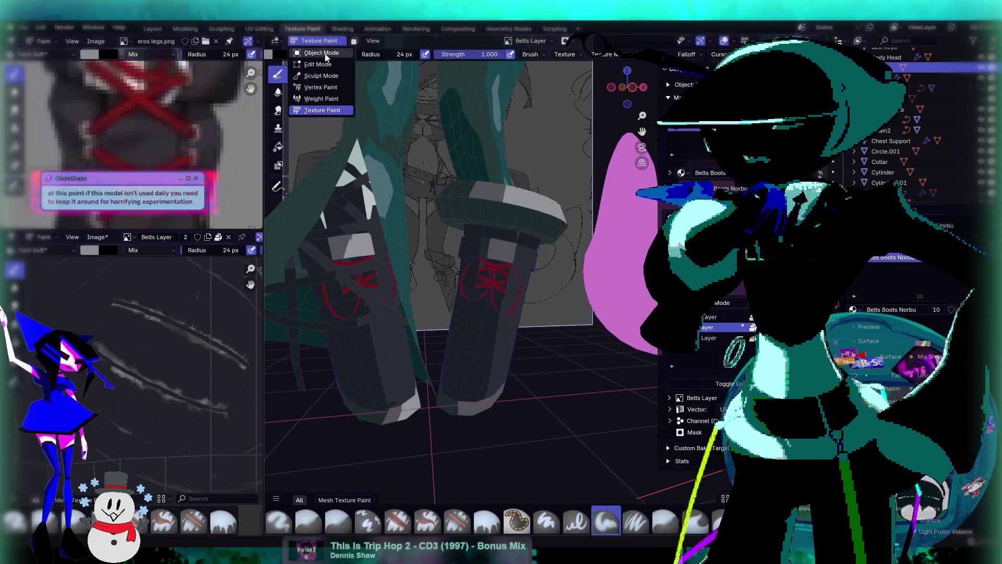
# Return to Object Mode, enter Edit Mode on the boots, and select the boots material faces
pyautogui.click(315, 55)
pyautogui.moveTo(468, 249)
pyautogui.mouseDown(button='middle')
pyautogui.moveTo(509, 248)
pyautogui.moveTo(501, 303)
pyautogui.moveTo(519, 330)
pyautogui.moveTo(535, 305)
pyautogui.moveTo(480, 276)
pyautogui.mouseUp(button='middle')
pyautogui.click(325, 42)
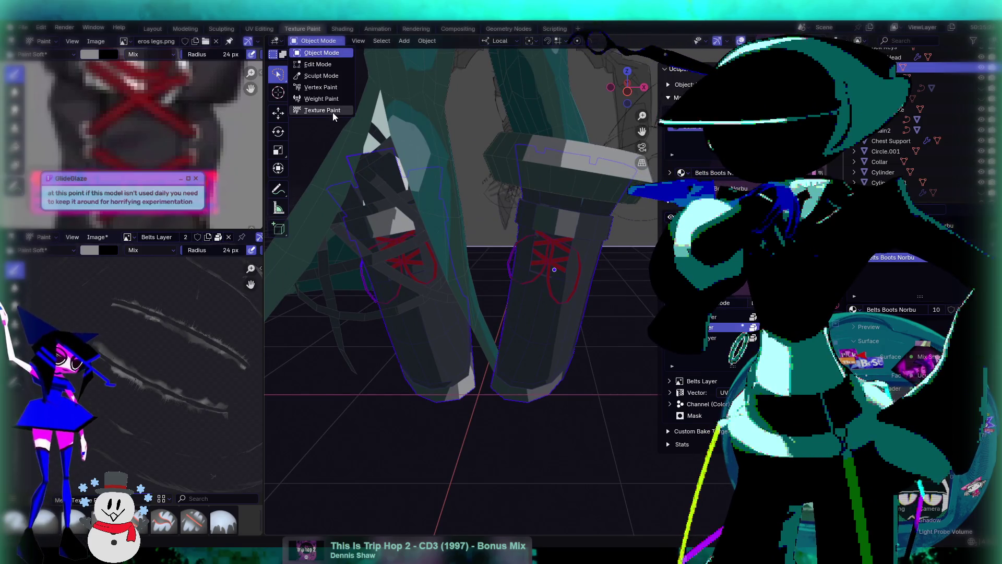
pyautogui.press('Tab')
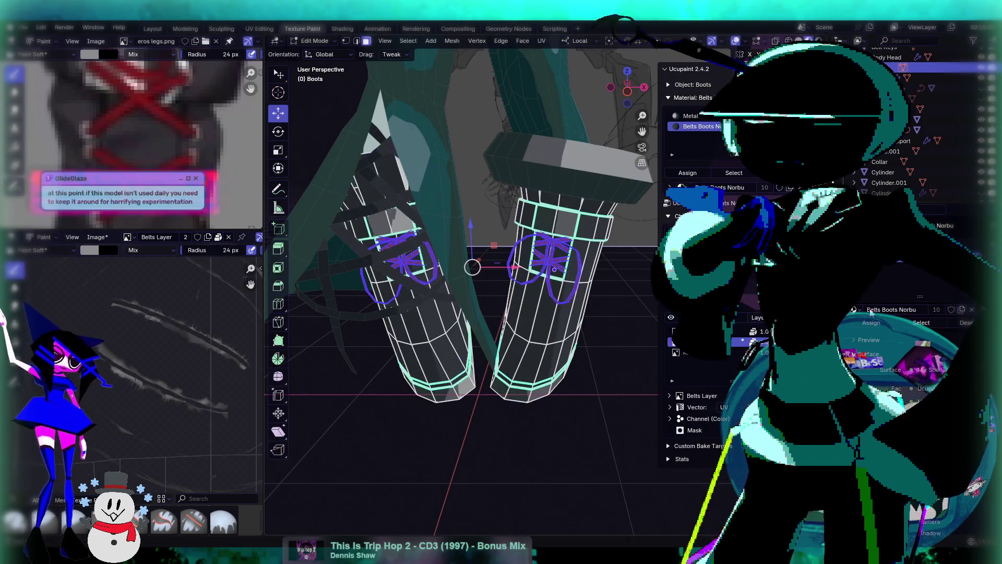
pyautogui.click(914, 324)
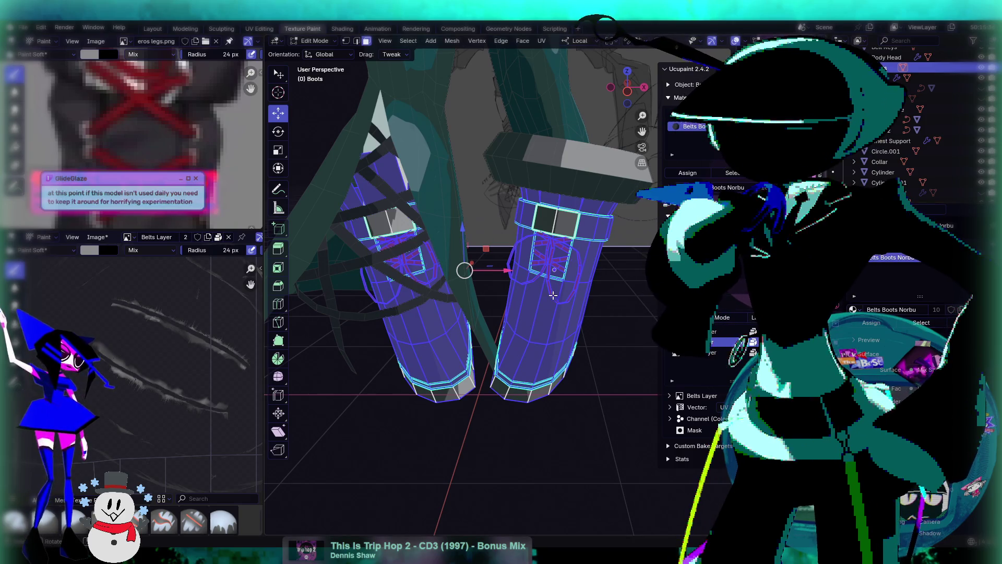
# Inspect the belted boot up close, deselecting all and checking the face options
pyautogui.scroll(3, 562, 297)
pyautogui.scroll(-1, 567, 282)
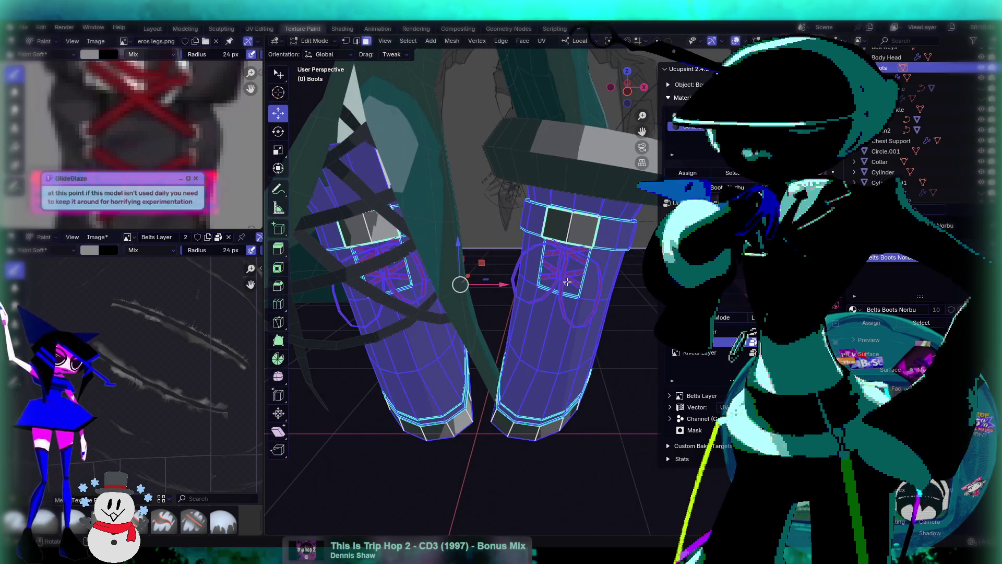
pyautogui.moveTo(567, 282)
pyautogui.mouseDown(button='middle')
pyautogui.moveTo(540, 296)
pyautogui.moveTo(516, 289)
pyautogui.moveTo(421, 207)
pyautogui.mouseUp(button='middle')
pyautogui.scroll(3, 541, 296)
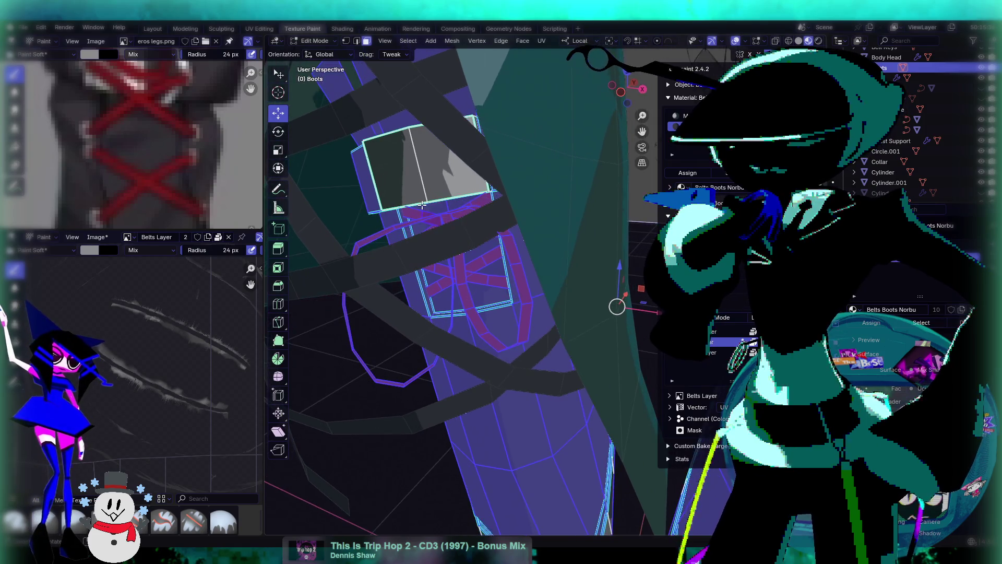
pyautogui.moveTo(484, 303); pyautogui.dragTo(525, 293, button='middle')
pyautogui.scroll(6, 534, 290)
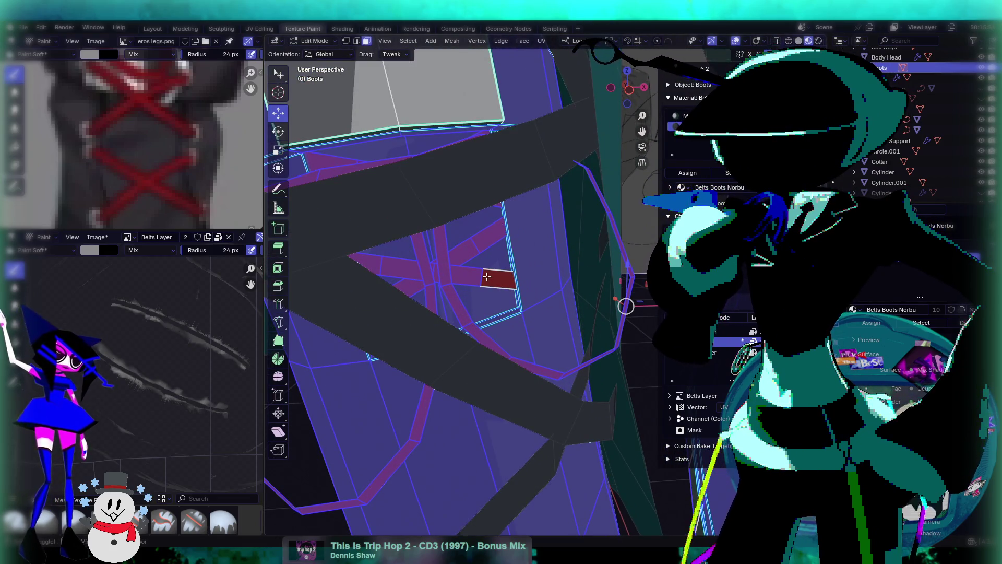
pyautogui.hotkey('alt', 'a')
pyautogui.rightClick(488, 277)
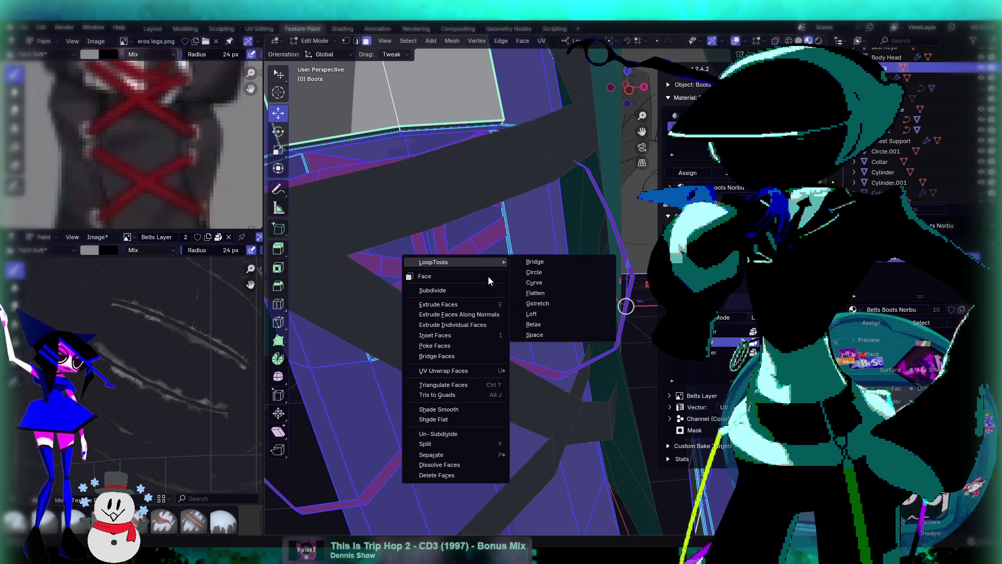
pyautogui.scroll(-6, 530, 212)
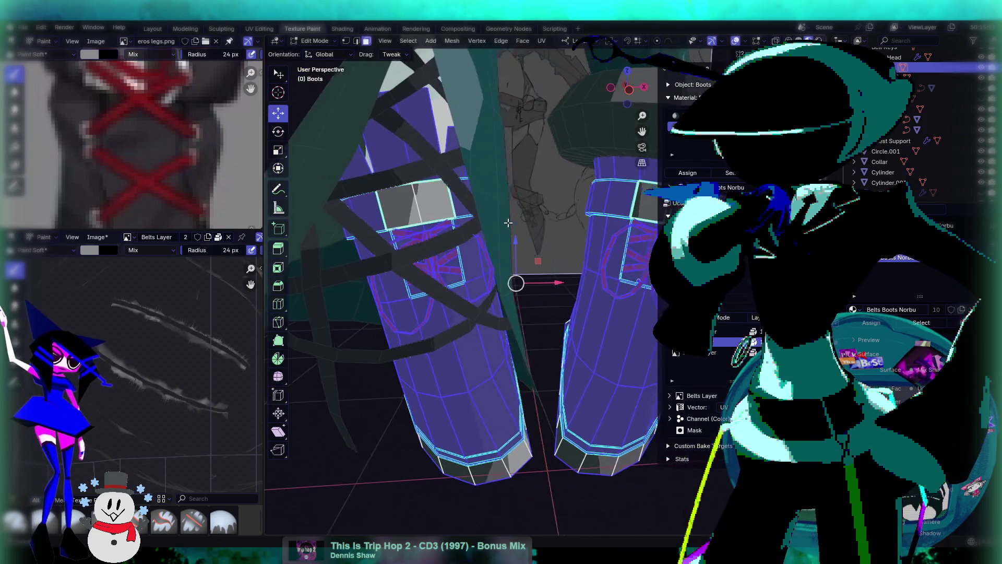
pyautogui.scroll(3, 537, 251)
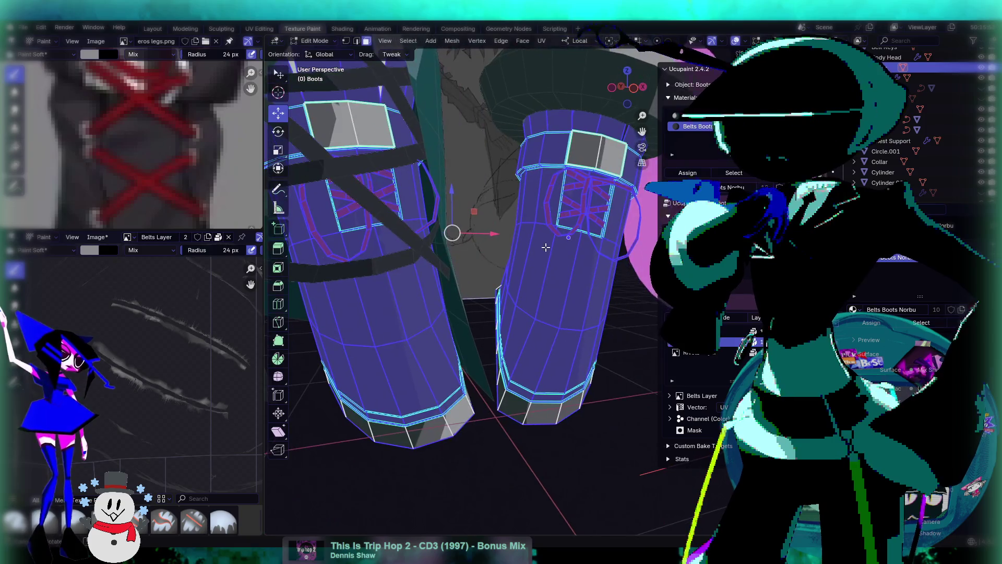
pyautogui.moveTo(525, 265); pyautogui.dragTo(559, 260, button='middle')
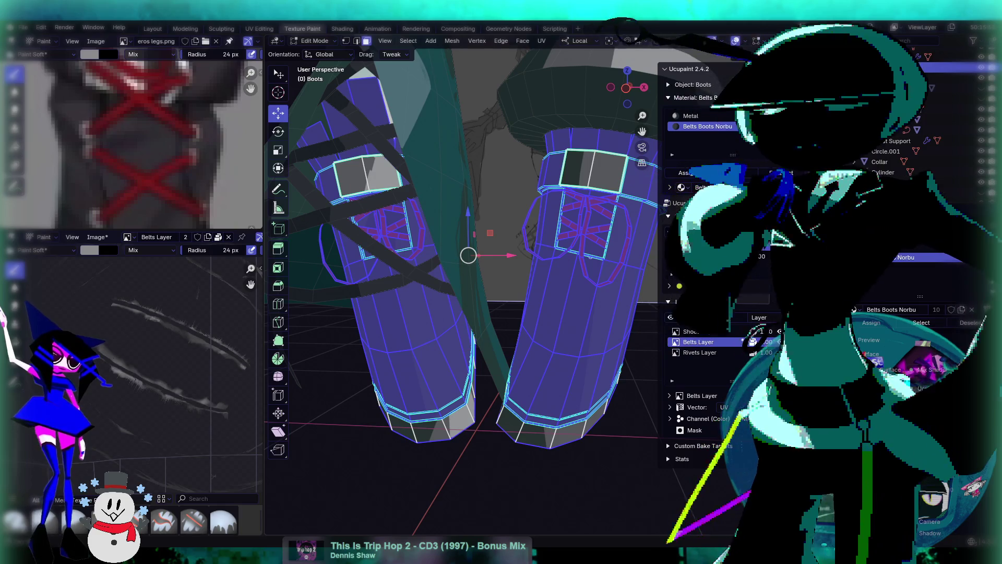
# Switch to the Select Box tool while viewing the boots
pyautogui.click(319, 46)
pyautogui.moveTo(538, 245); pyautogui.dragTo(557, 260, button='middle')
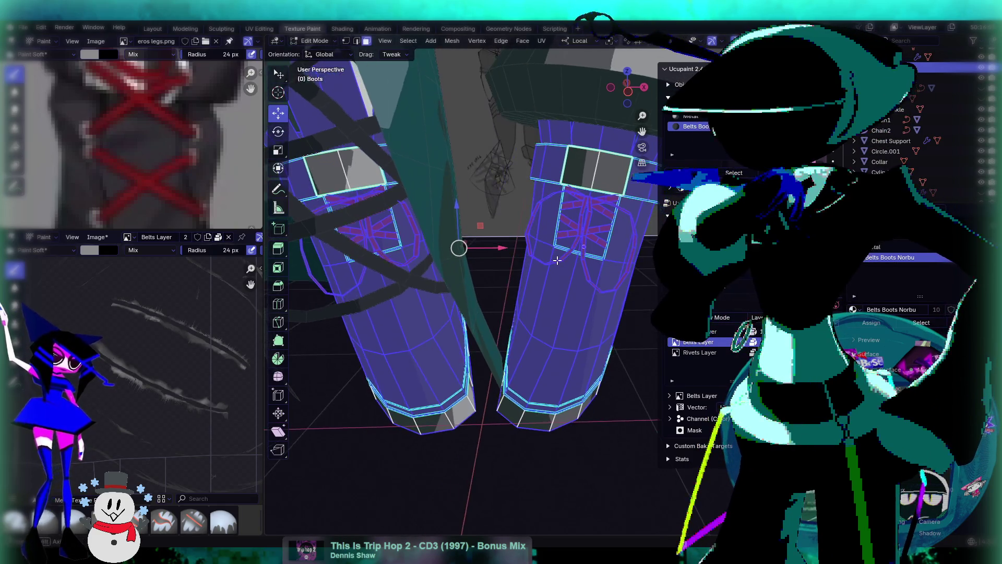
pyautogui.scroll(5, 630, 194)
pyautogui.press('w')
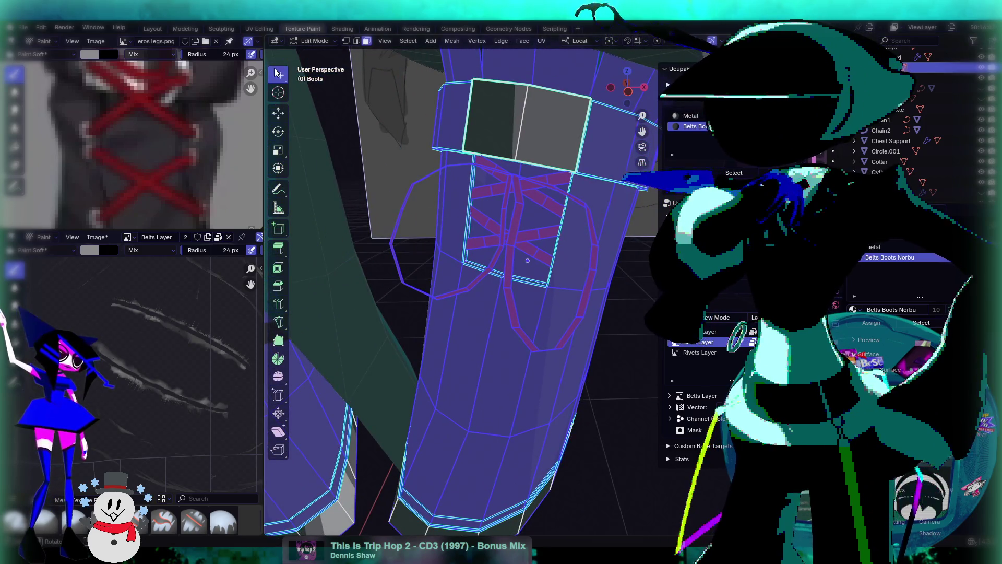
pyautogui.scroll(2, 502, 231)
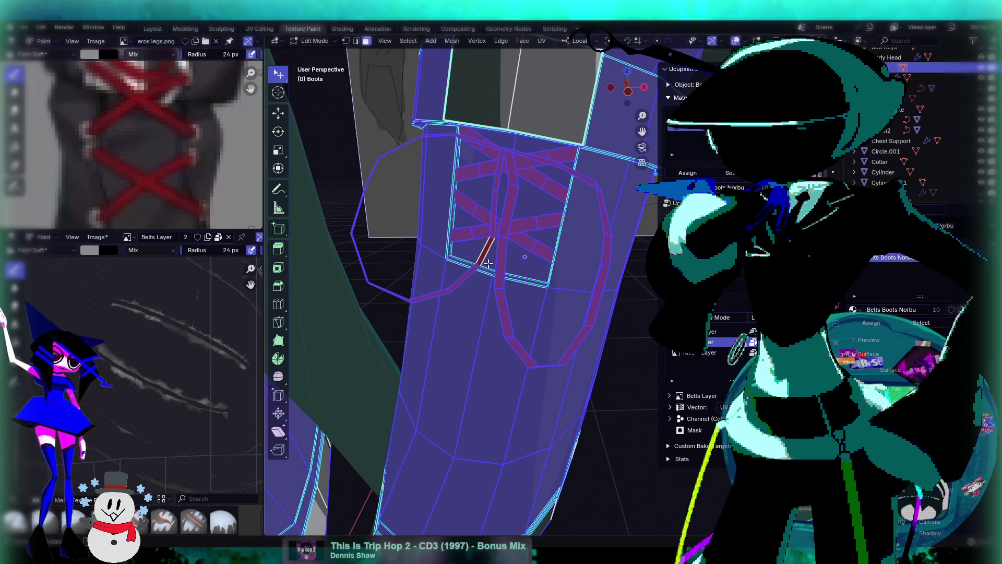
pyautogui.click(315, 41)
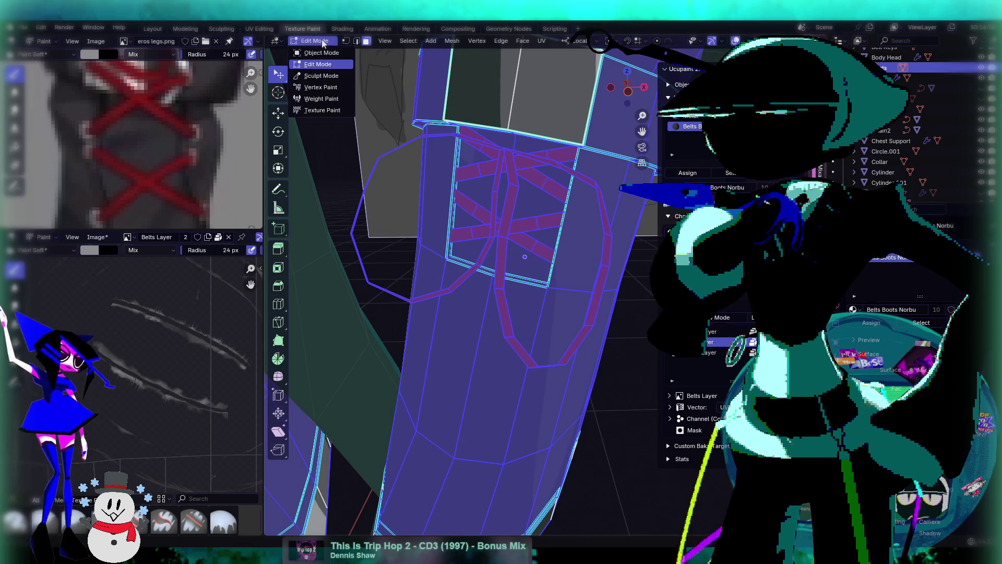
# Switch the boots to Texture Paint with the face selection mask enabled
pyautogui.click(319, 106)
pyautogui.click(354, 40)
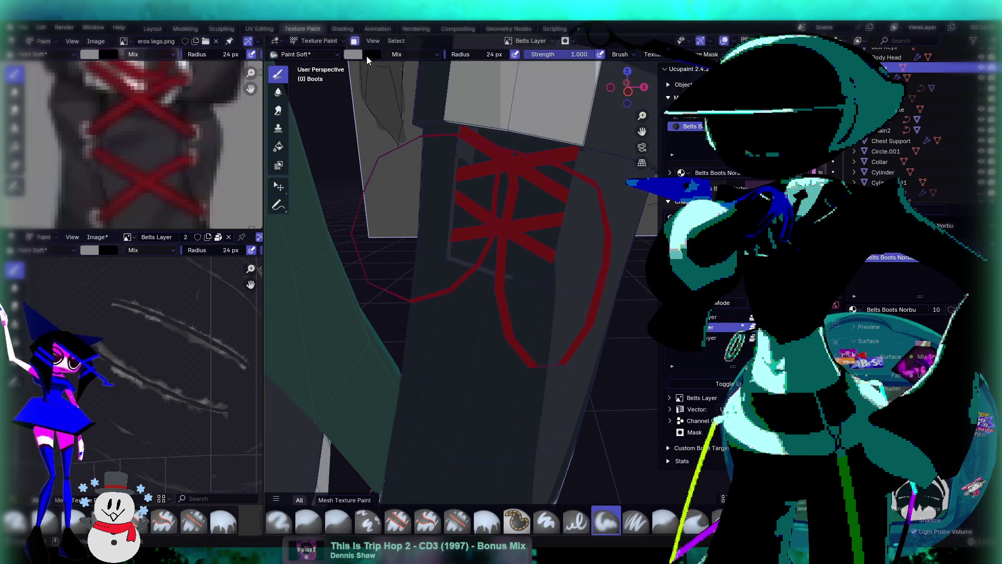
pyautogui.scroll(-4, 489, 172)
pyautogui.scroll(-2, 592, 258)
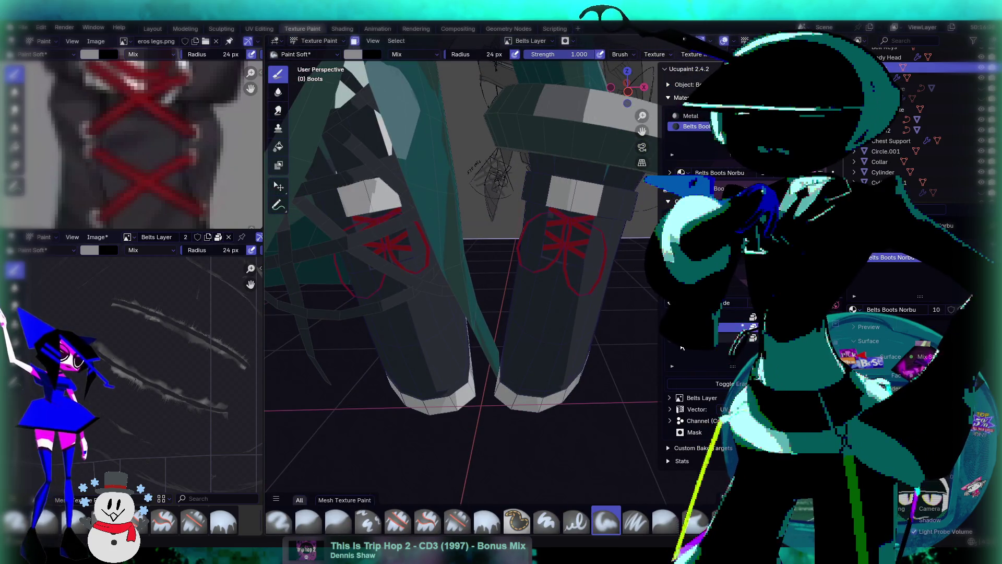
# Paint white trim along the right boot's lower part, redoing an unwanted test stroke
pyautogui.moveTo(546, 304); pyautogui.dragTo(588, 358)
pyautogui.hotkey('ctrl', 'z')
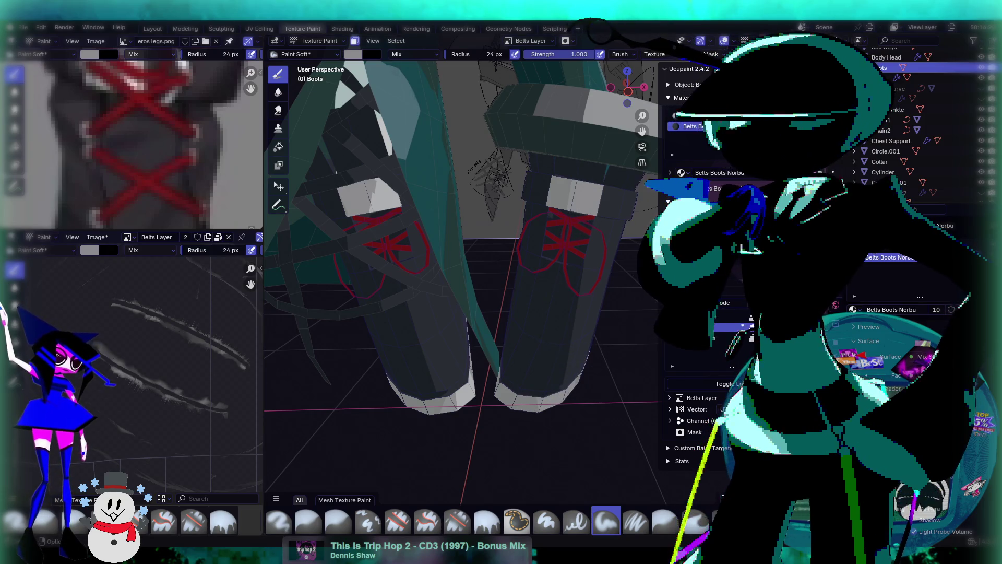
pyautogui.scroll(-2, 464, 282)
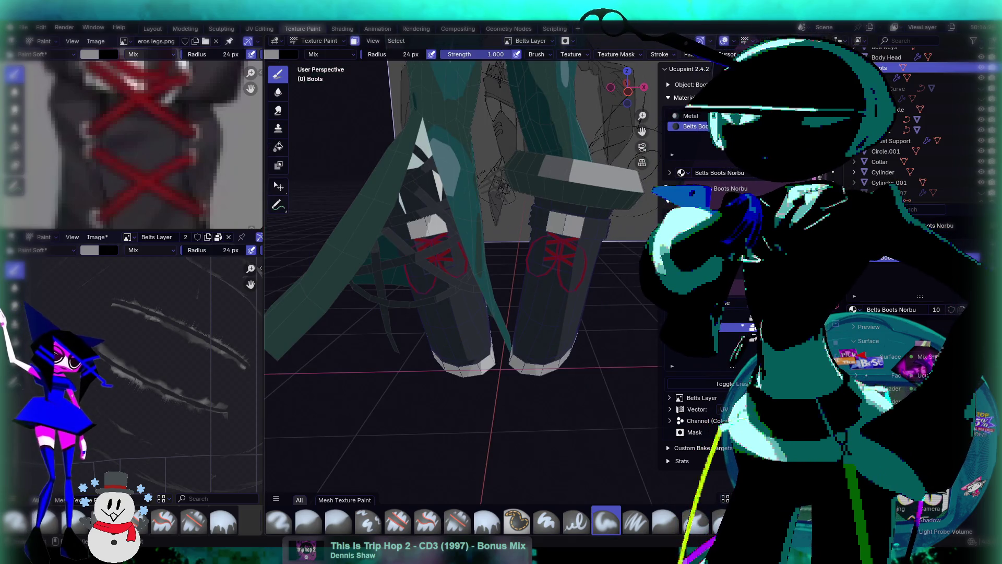
pyautogui.scroll(4, 575, 304)
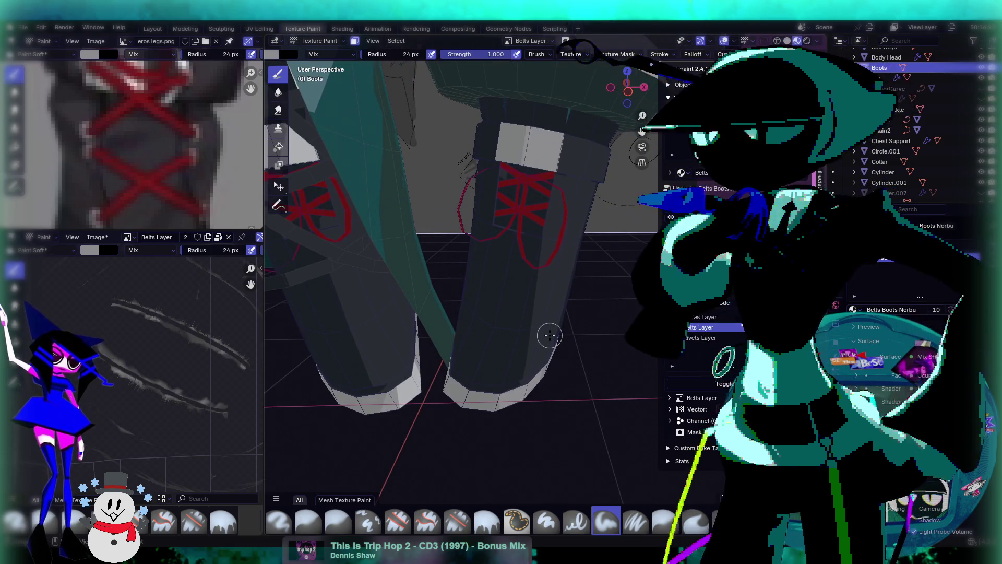
pyautogui.moveTo(480, 367)
pyautogui.mouseDown()
pyautogui.moveTo(527, 361)
pyautogui.moveTo(553, 388)
pyautogui.moveTo(452, 383)
pyautogui.moveTo(504, 384)
pyautogui.mouseUp()
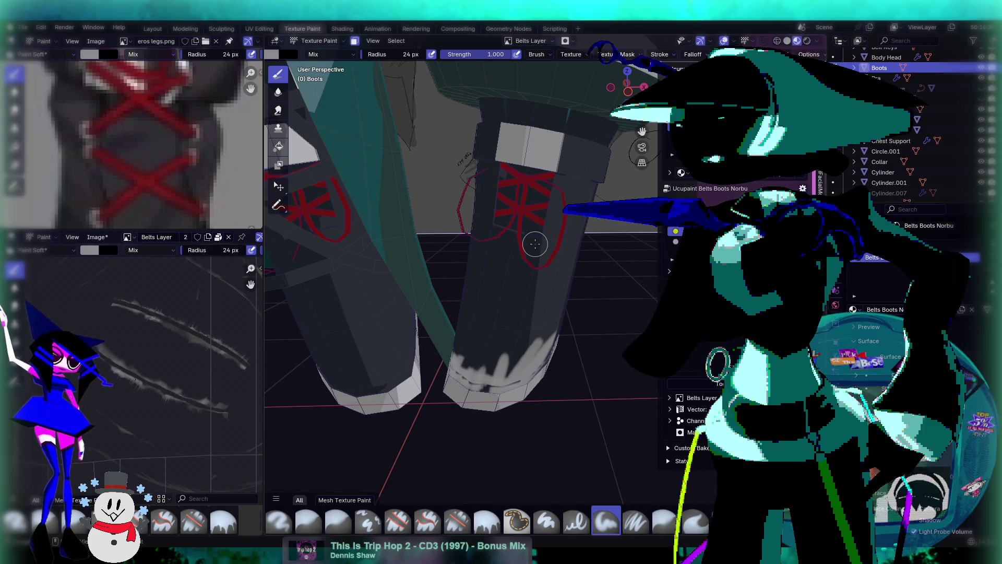
pyautogui.moveTo(548, 339); pyautogui.dragTo(495, 353, button='middle')
pyautogui.moveTo(574, 360); pyautogui.dragTo(599, 364)
pyautogui.moveTo(611, 342)
pyautogui.mouseDown(button='middle')
pyautogui.moveTo(588, 320)
pyautogui.moveTo(560, 326)
pyautogui.mouseUp(button='middle')
pyautogui.moveTo(558, 326)
pyautogui.mouseDown()
pyautogui.moveTo(542, 310)
pyautogui.moveTo(553, 299)
pyautogui.mouseUp()
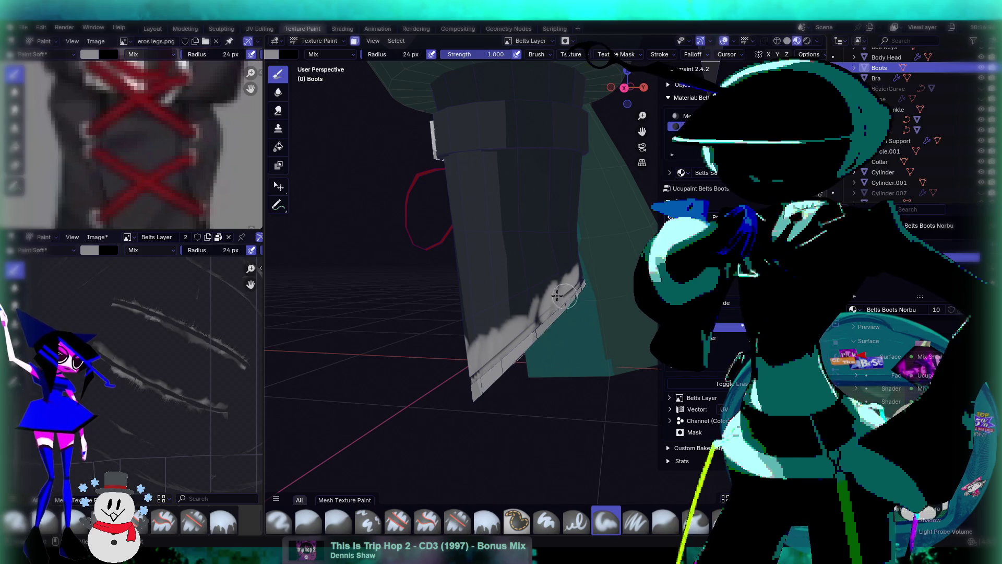
pyautogui.moveTo(547, 296); pyautogui.dragTo(605, 272, button='middle')
pyautogui.moveTo(544, 284)
pyautogui.mouseDown(button='middle')
pyautogui.moveTo(579, 263)
pyautogui.moveTo(594, 300)
pyautogui.moveTo(595, 279)
pyautogui.mouseUp(button='middle')
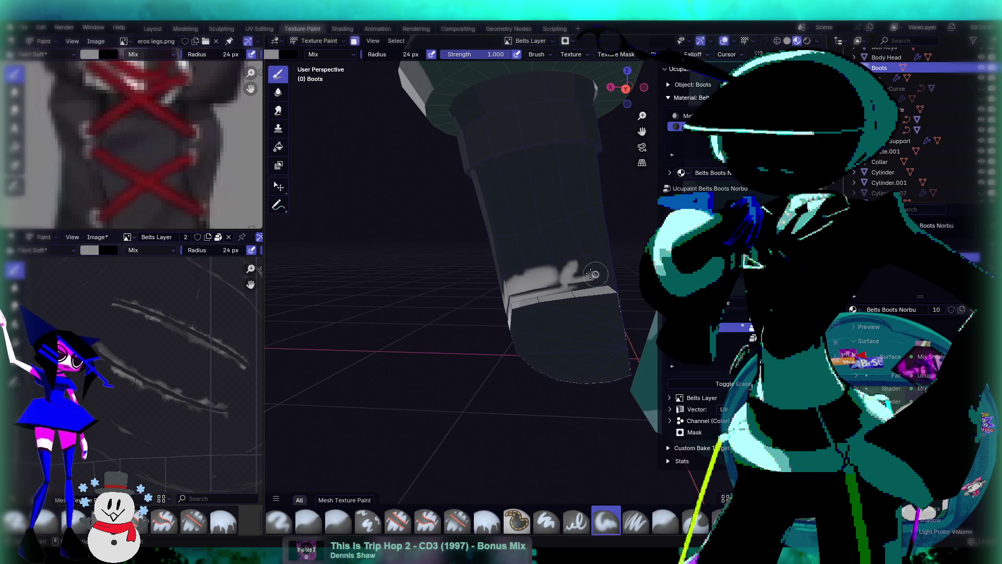
pyautogui.moveTo(502, 281); pyautogui.dragTo(545, 389, button='middle')
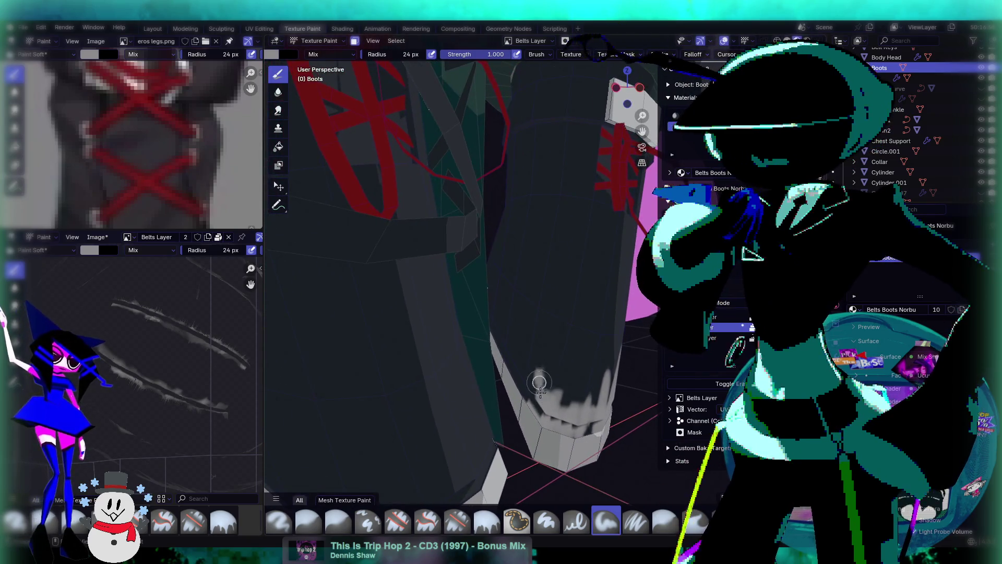
pyautogui.moveTo(514, 349); pyautogui.dragTo(520, 339)
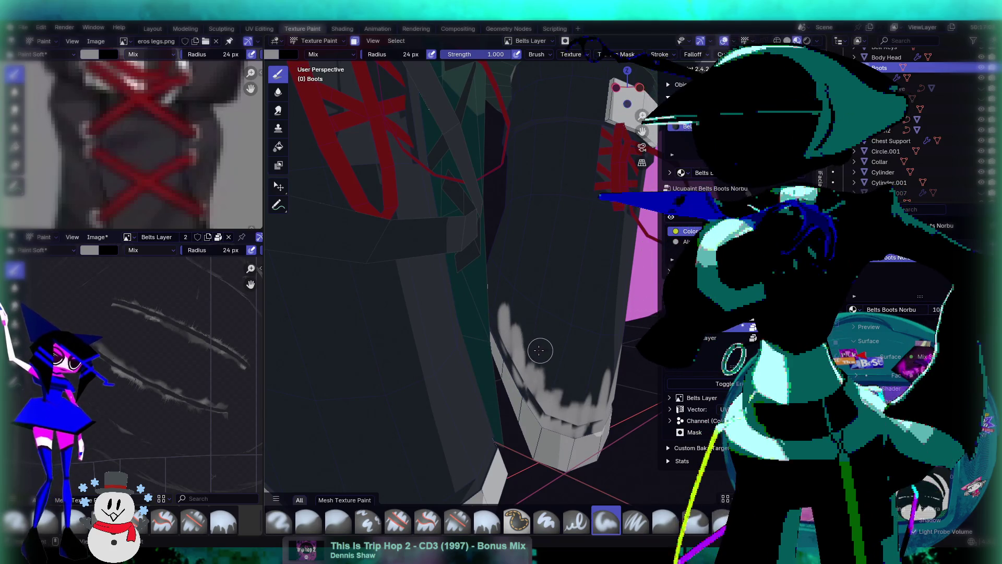
pyautogui.moveTo(548, 324); pyautogui.dragTo(536, 313, button='middle')
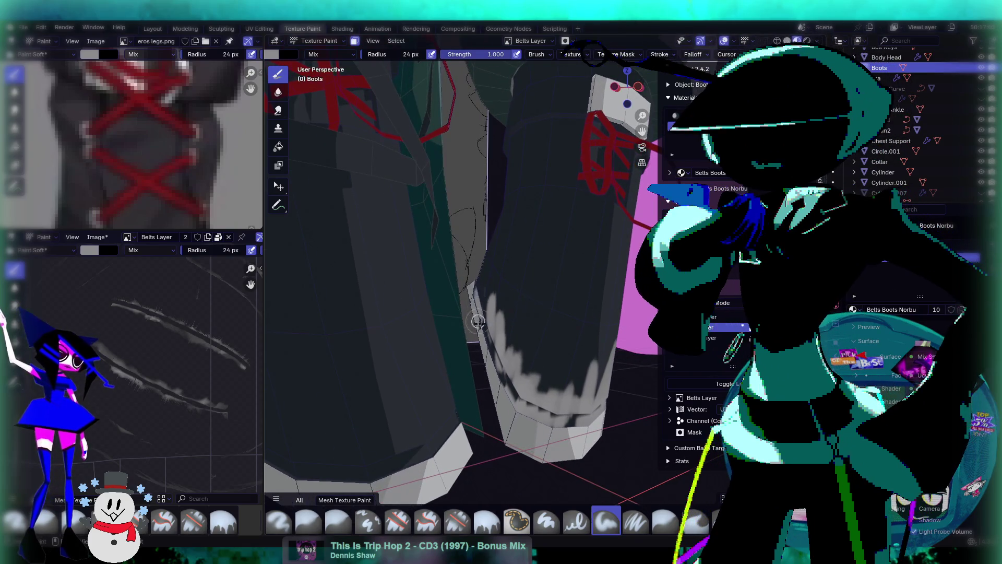
pyautogui.moveTo(506, 374); pyautogui.dragTo(502, 331, button='middle')
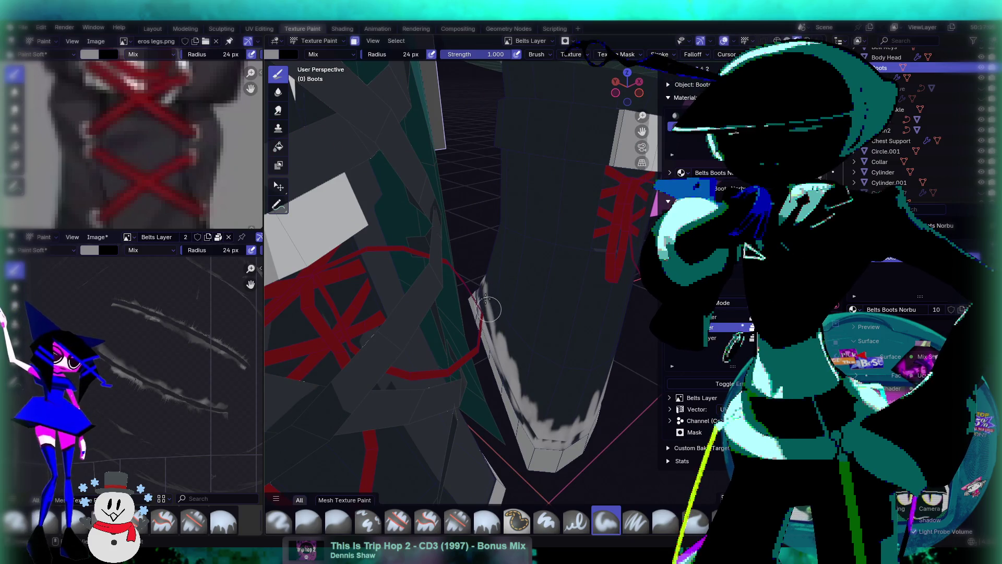
pyautogui.moveTo(506, 321)
pyautogui.mouseDown(button='middle')
pyautogui.moveTo(494, 314)
pyautogui.moveTo(551, 318)
pyautogui.moveTo(563, 301)
pyautogui.mouseUp(button='middle')
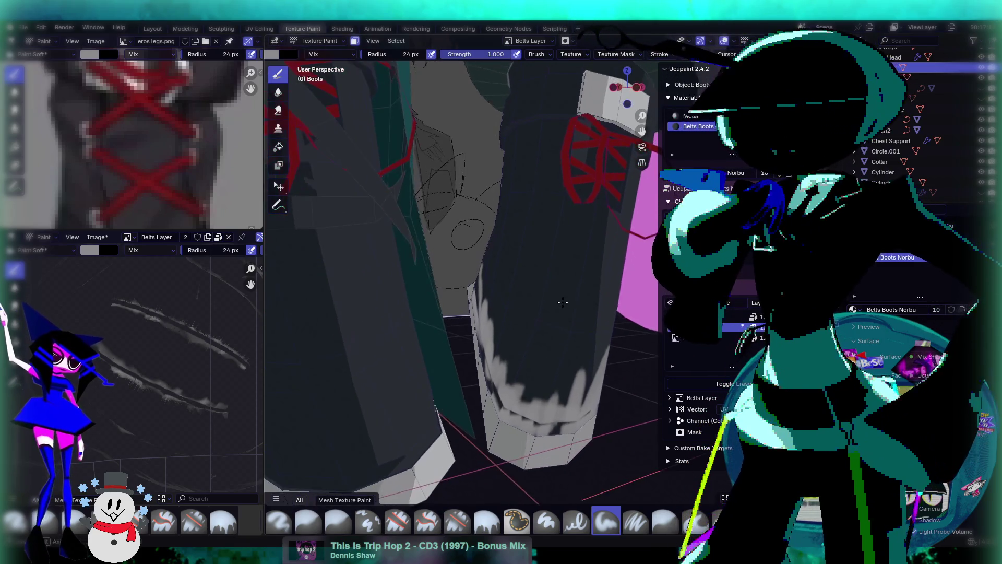
pyautogui.click(277, 111)
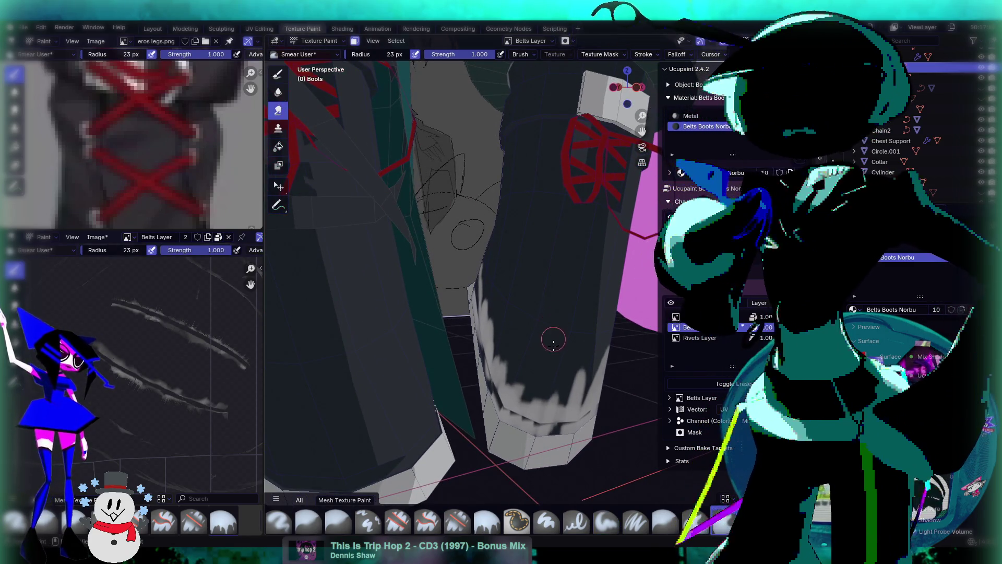
pyautogui.keyDown('shift'); pyautogui.moveTo(555, 352); pyautogui.dragTo(559, 276, button='middle'); pyautogui.keyUp('shift')
pyautogui.scroll(3, 560, 295)
pyautogui.moveTo(501, 332)
pyautogui.mouseDown()
pyautogui.moveTo(527, 352)
pyautogui.moveTo(553, 350)
pyautogui.moveTo(542, 361)
pyautogui.mouseUp()
pyautogui.moveTo(542, 361); pyautogui.dragTo(527, 362, button='middle')
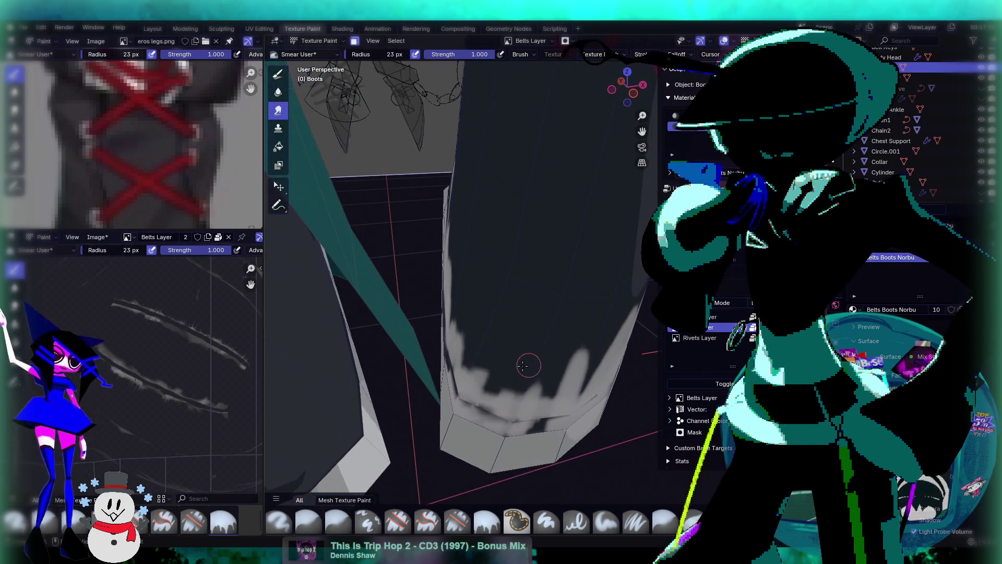
pyautogui.scroll(-3, 174, 370)
pyautogui.scroll(-6, 174, 370)
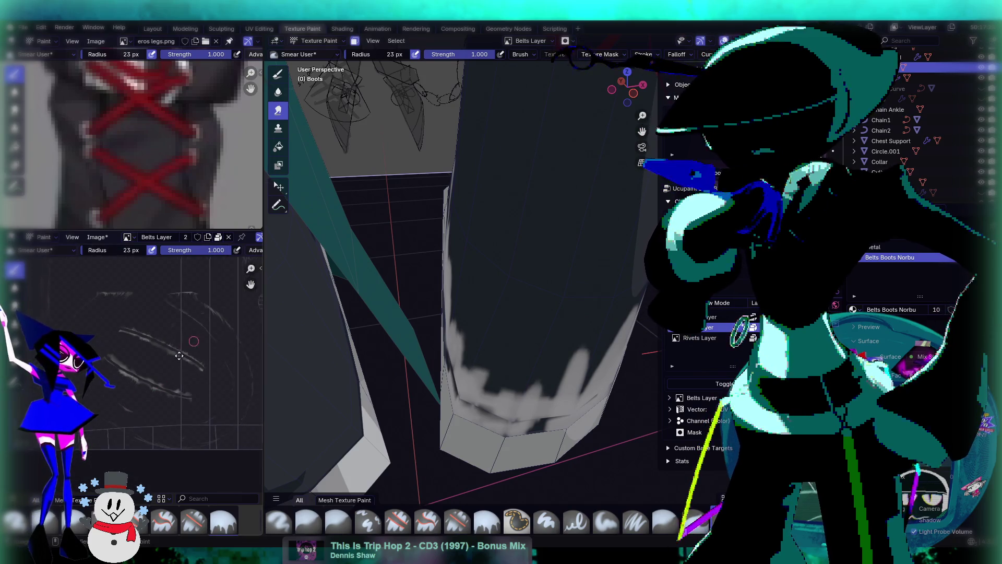
pyautogui.scroll(1, 166, 409)
pyautogui.moveTo(449, 412)
pyautogui.mouseDown(button='middle')
pyautogui.moveTo(459, 397)
pyautogui.moveTo(456, 417)
pyautogui.moveTo(551, 338)
pyautogui.mouseUp(button='middle')
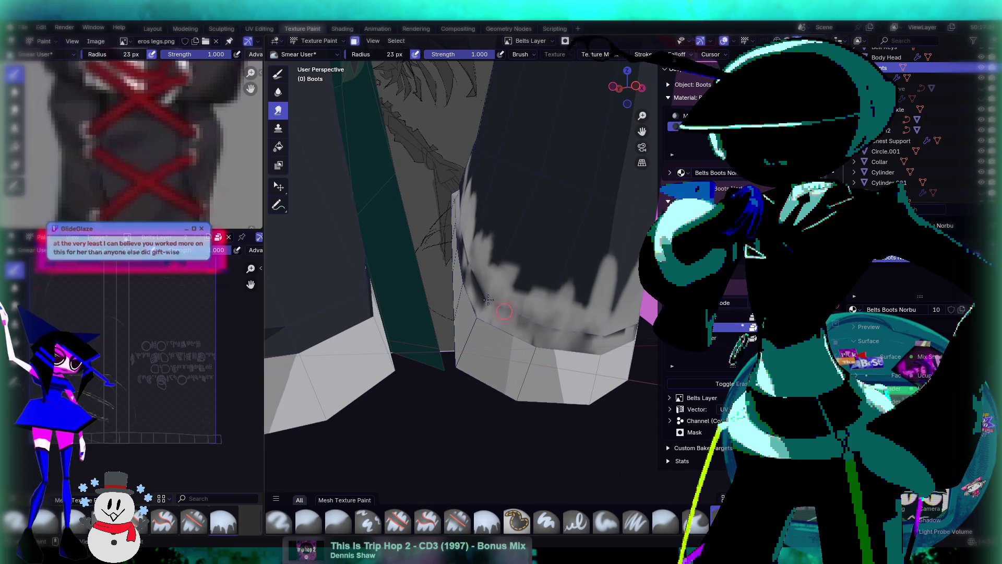
pyautogui.moveTo(583, 310); pyautogui.dragTo(584, 298, button='middle')
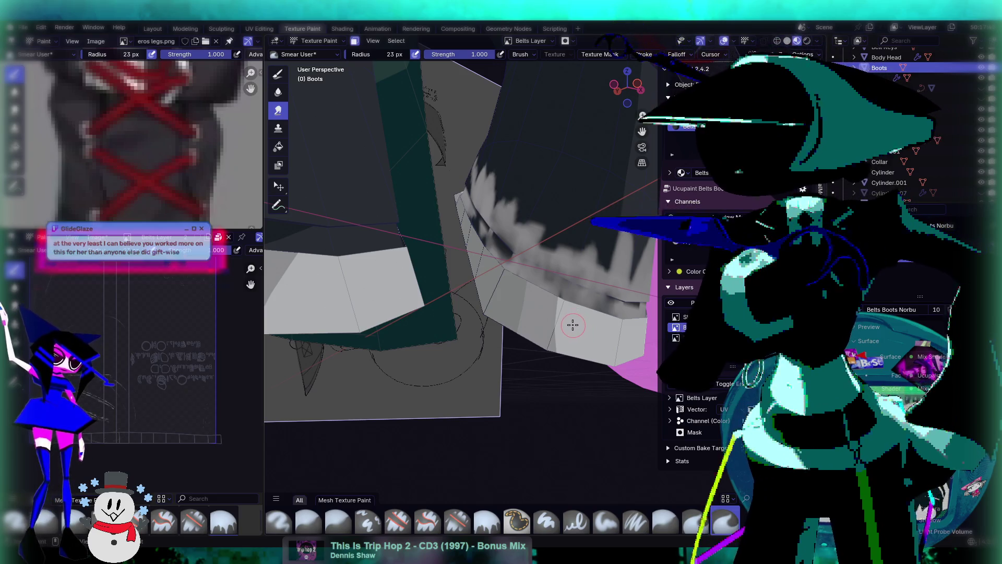
# Smear the white streaks at the right boot's bottom leftward and upward into softer grey
pyautogui.scroll(3, 215, 270)
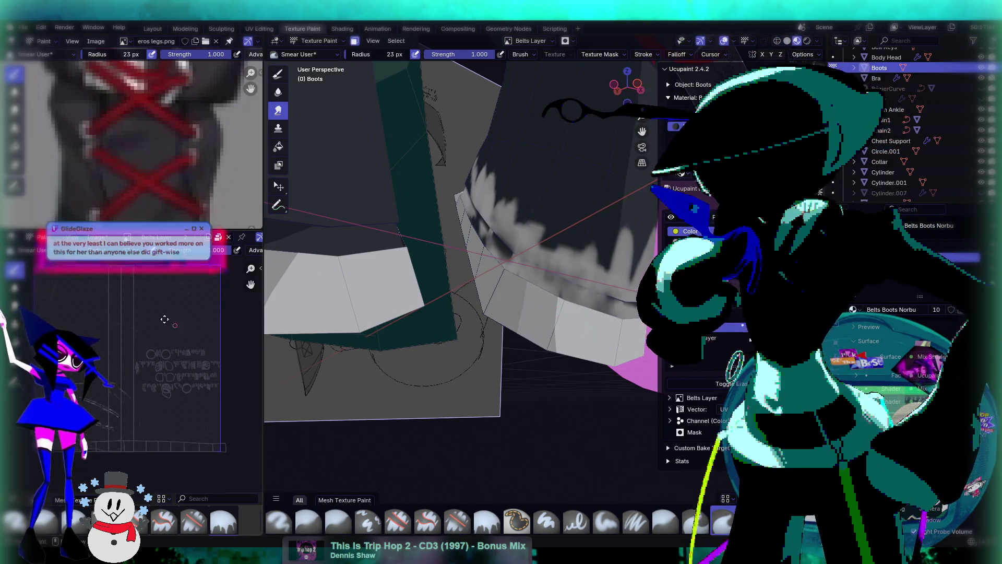
pyautogui.scroll(2, 212, 365)
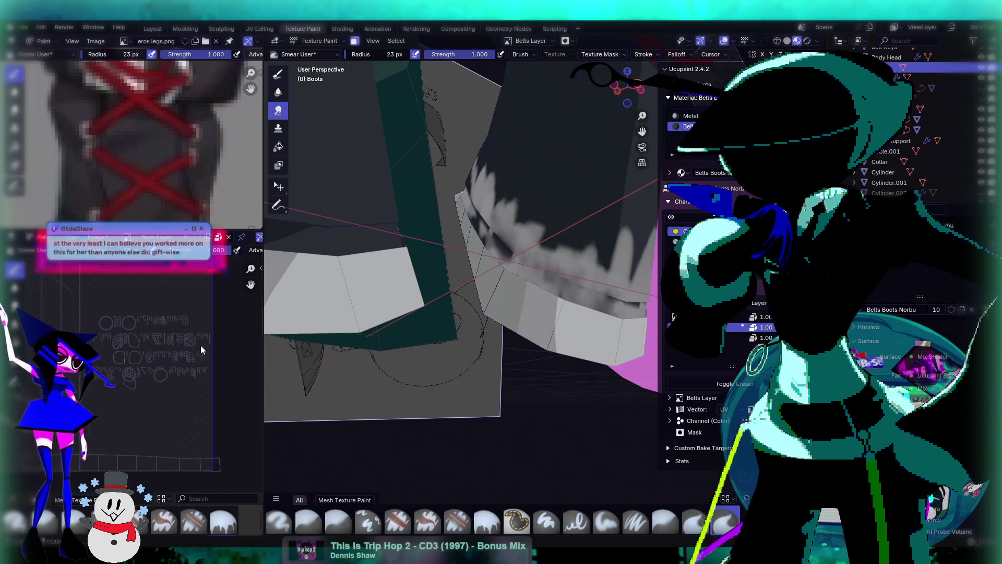
pyautogui.scroll(4, 164, 367)
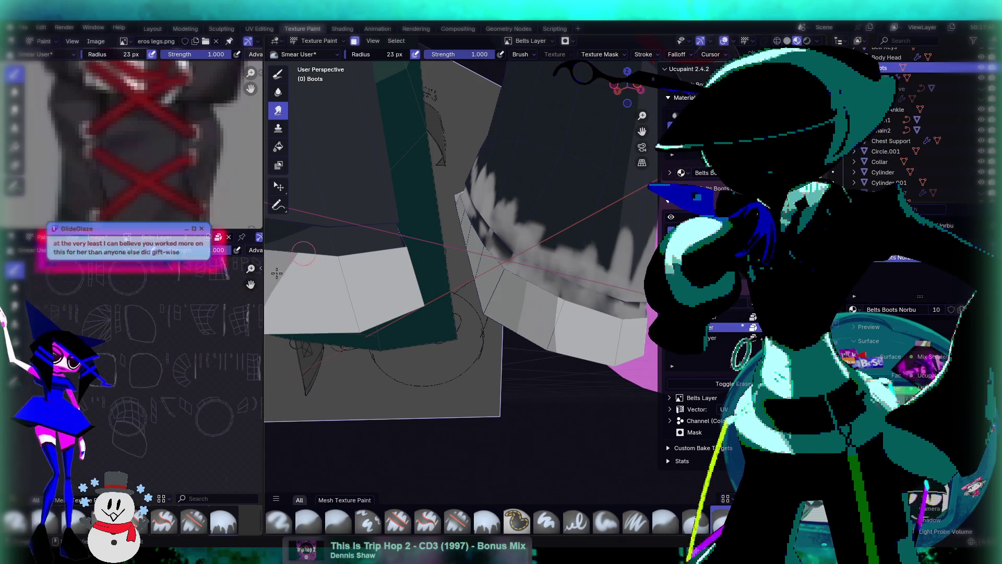
pyautogui.scroll(4, 240, 316)
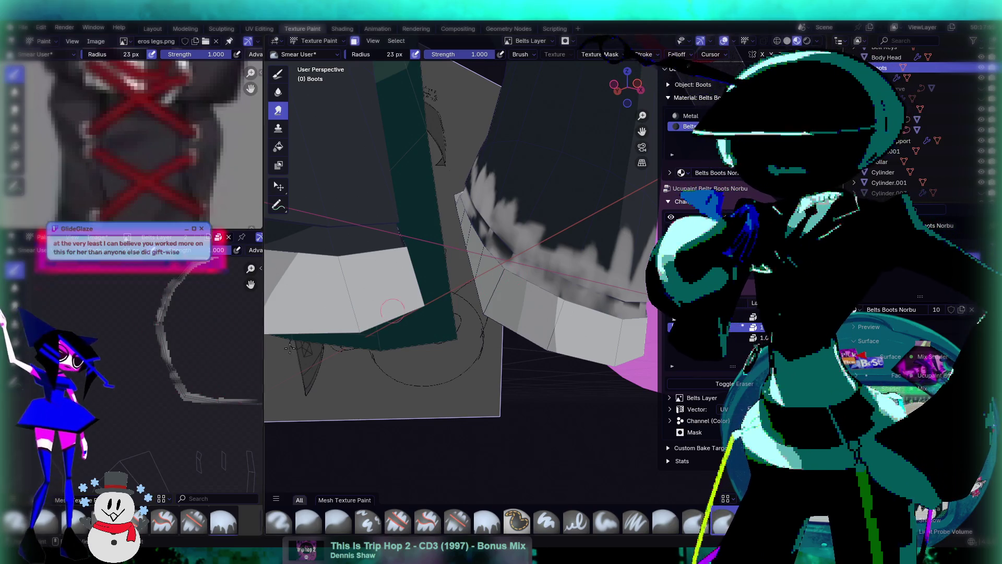
pyautogui.scroll(-5, 93, 455)
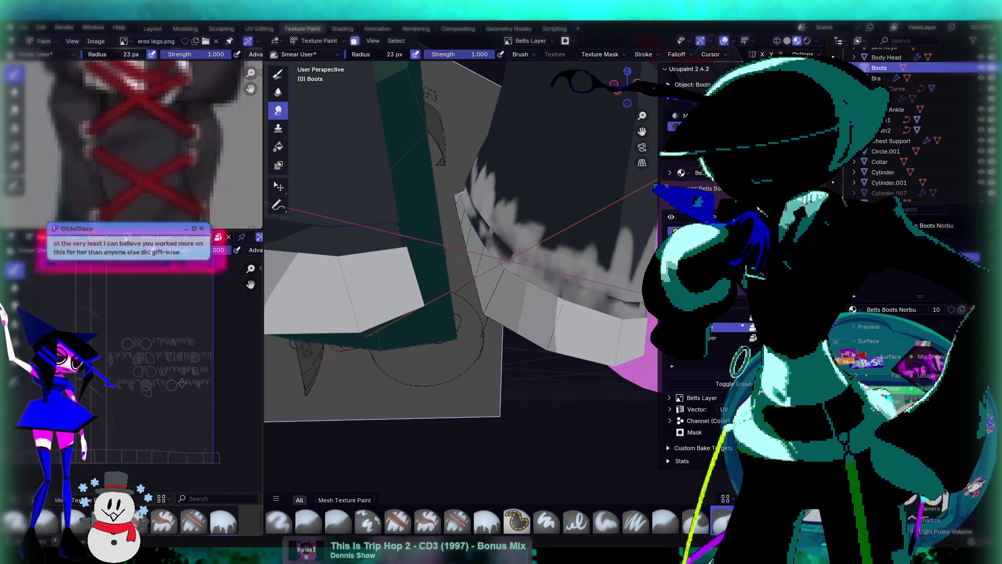
pyautogui.moveTo(185, 389); pyautogui.dragTo(186, 410, button='middle')
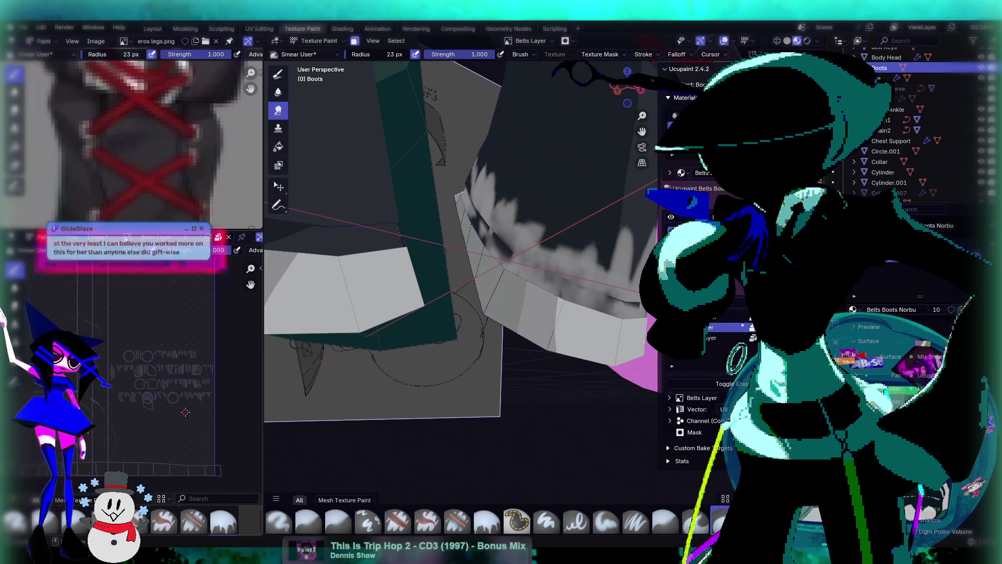
pyautogui.moveTo(396, 324)
pyautogui.mouseDown(button='middle')
pyautogui.moveTo(543, 259)
pyautogui.moveTo(537, 247)
pyautogui.moveTo(538, 280)
pyautogui.moveTo(569, 288)
pyautogui.mouseUp(button='middle')
pyautogui.scroll(-4, 538, 247)
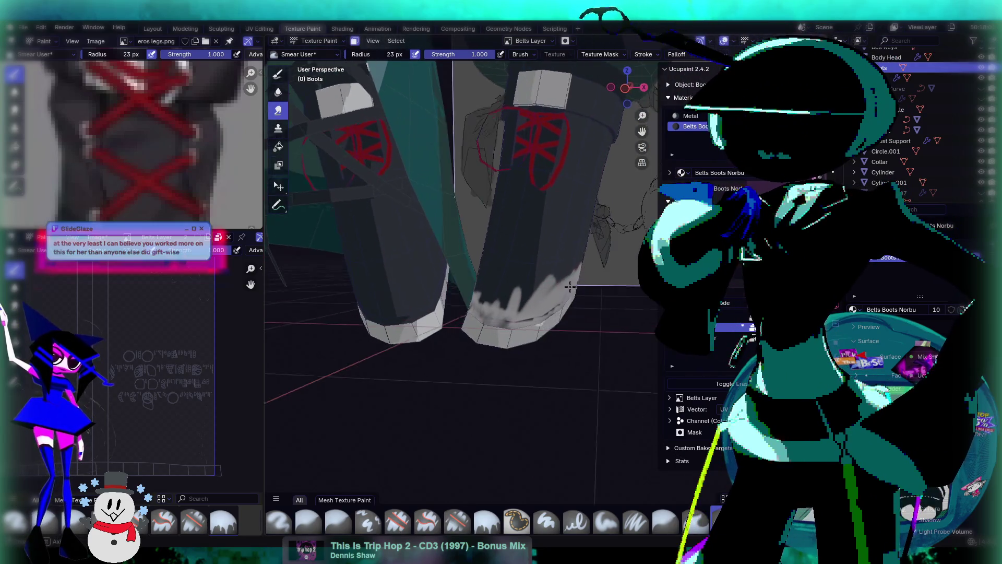
pyautogui.moveTo(561, 282)
pyautogui.mouseDown()
pyautogui.moveTo(527, 306)
pyautogui.moveTo(572, 269)
pyautogui.moveTo(506, 320)
pyautogui.moveTo(571, 295)
pyautogui.mouseUp()
pyautogui.moveTo(528, 321)
pyautogui.mouseDown()
pyautogui.moveTo(482, 320)
pyautogui.moveTo(498, 261)
pyautogui.moveTo(479, 314)
pyautogui.moveTo(491, 313)
pyautogui.mouseUp()
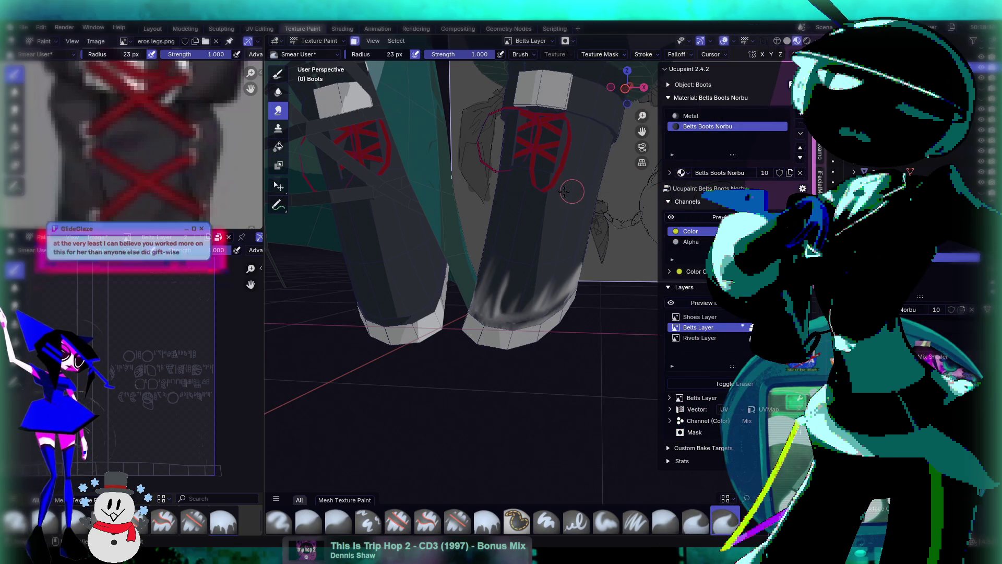
# Smear the white streaks along the boot's lower edge, briefly trying Blur before returning to Smear
pyautogui.moveTo(567, 301)
pyautogui.mouseDown(button='middle')
pyautogui.moveTo(562, 262)
pyautogui.moveTo(552, 264)
pyautogui.mouseUp(button='middle')
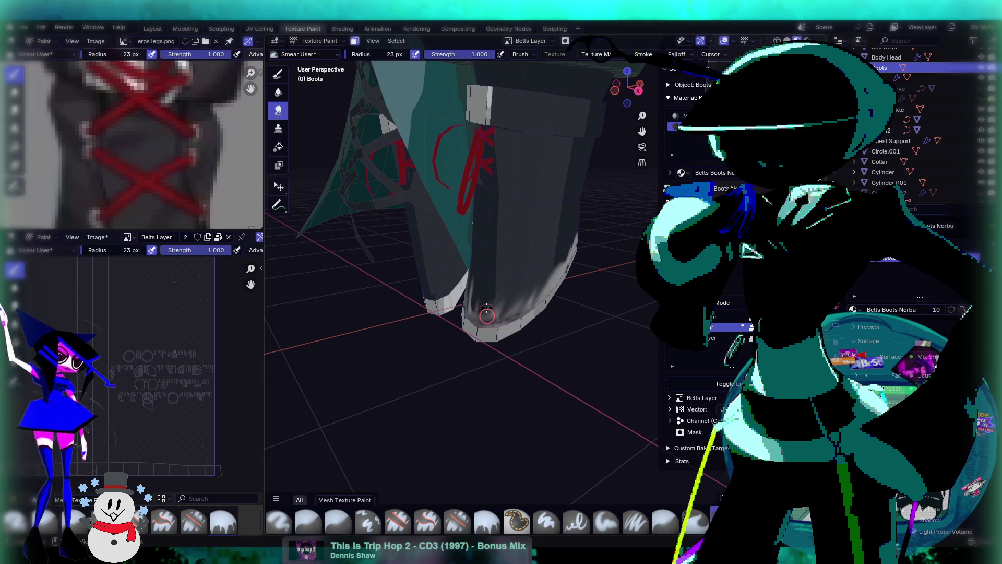
pyautogui.moveTo(470, 303); pyautogui.dragTo(497, 321)
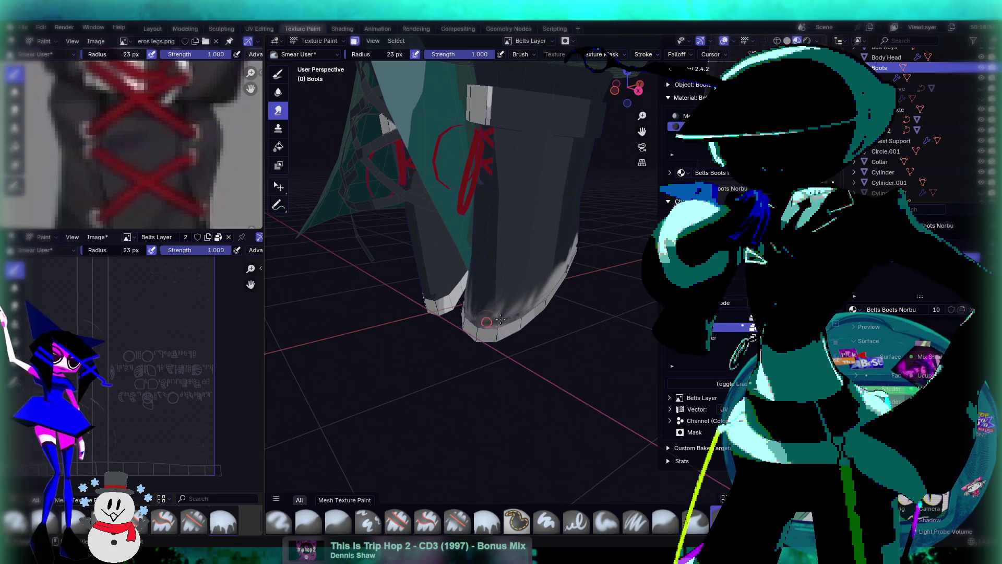
pyautogui.scroll(4, 506, 319)
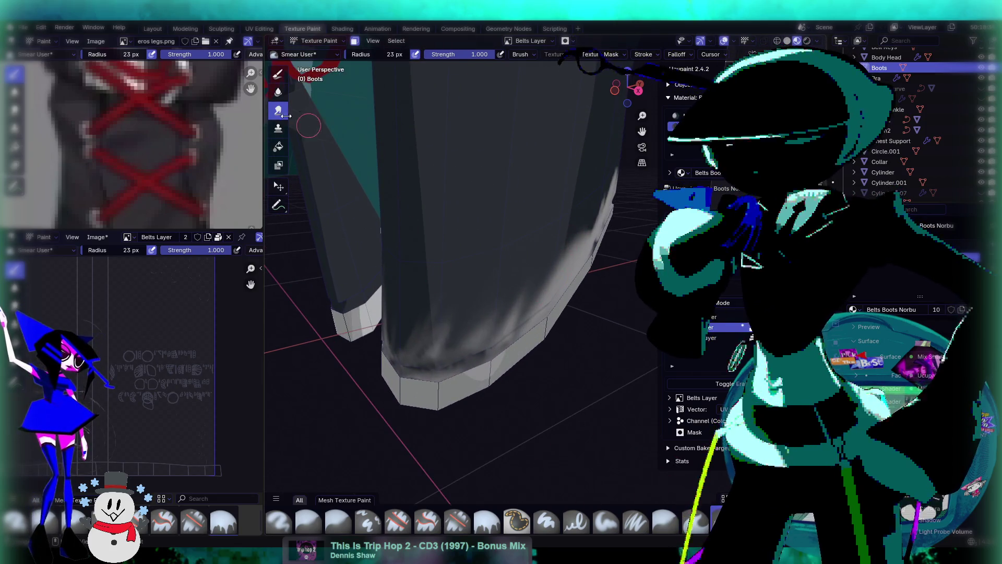
pyautogui.click(278, 92)
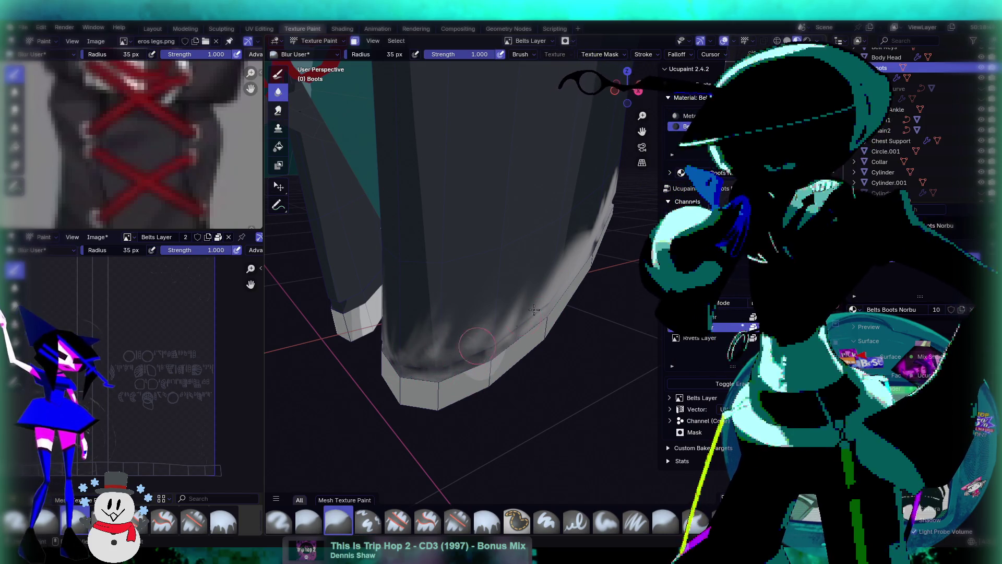
pyautogui.click(278, 110)
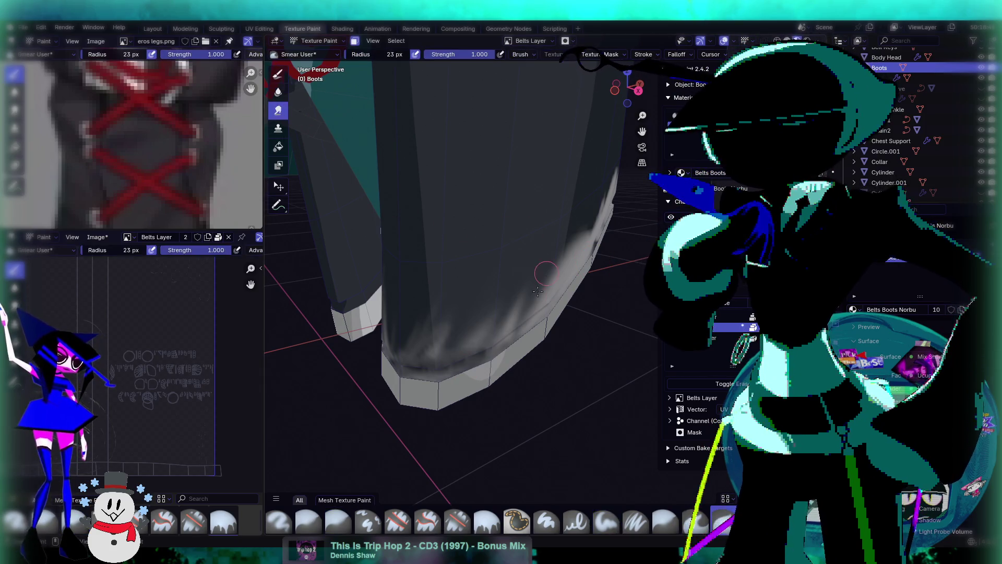
# Smear darker strips through the boot's white lower band from several angles
pyautogui.moveTo(564, 279)
pyautogui.mouseDown()
pyautogui.moveTo(569, 256)
pyautogui.moveTo(509, 326)
pyautogui.moveTo(462, 365)
pyautogui.moveTo(449, 360)
pyautogui.mouseUp()
pyautogui.moveTo(448, 360)
pyautogui.mouseDown(button='middle')
pyautogui.moveTo(480, 404)
pyautogui.moveTo(513, 417)
pyautogui.mouseUp(button='middle')
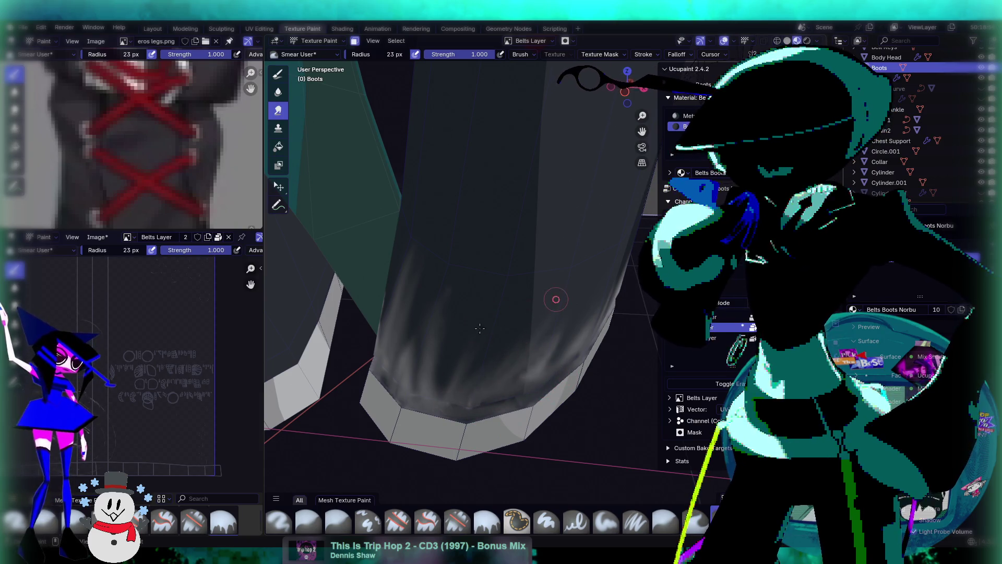
pyautogui.moveTo(452, 309)
pyautogui.mouseDown(button='middle')
pyautogui.moveTo(461, 348)
pyautogui.moveTo(513, 413)
pyautogui.mouseUp(button='middle')
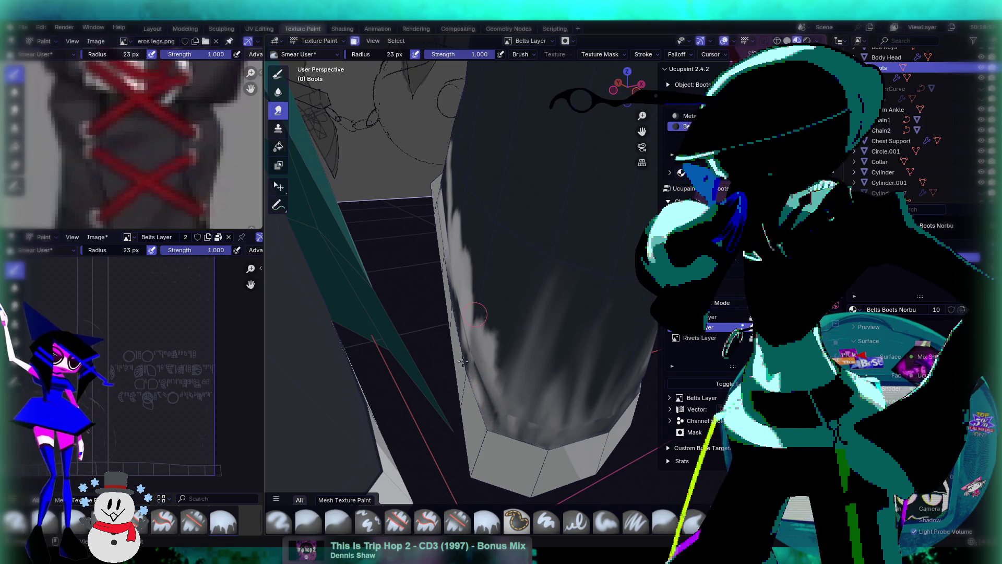
pyautogui.moveTo(440, 266); pyautogui.dragTo(492, 327, button='middle')
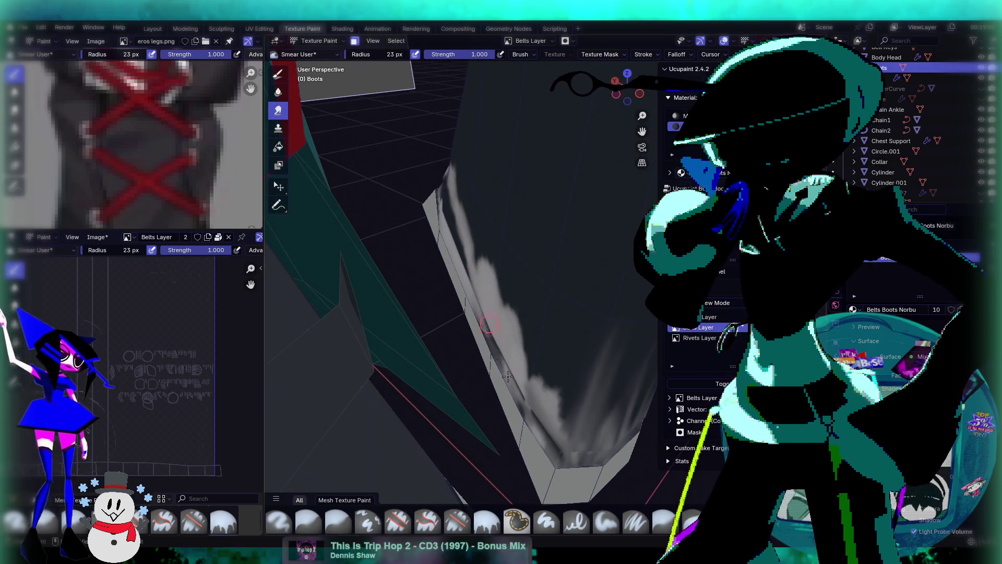
pyautogui.moveTo(512, 304)
pyautogui.mouseDown()
pyautogui.moveTo(514, 339)
pyautogui.moveTo(487, 241)
pyautogui.moveTo(501, 365)
pyautogui.moveTo(501, 334)
pyautogui.moveTo(575, 452)
pyautogui.mouseUp()
pyautogui.moveTo(610, 360); pyautogui.dragTo(499, 375, button='middle')
pyautogui.moveTo(462, 314)
pyautogui.mouseDown(button='middle')
pyautogui.moveTo(552, 360)
pyautogui.moveTo(557, 311)
pyautogui.moveTo(543, 293)
pyautogui.moveTo(521, 325)
pyautogui.mouseUp(button='middle')
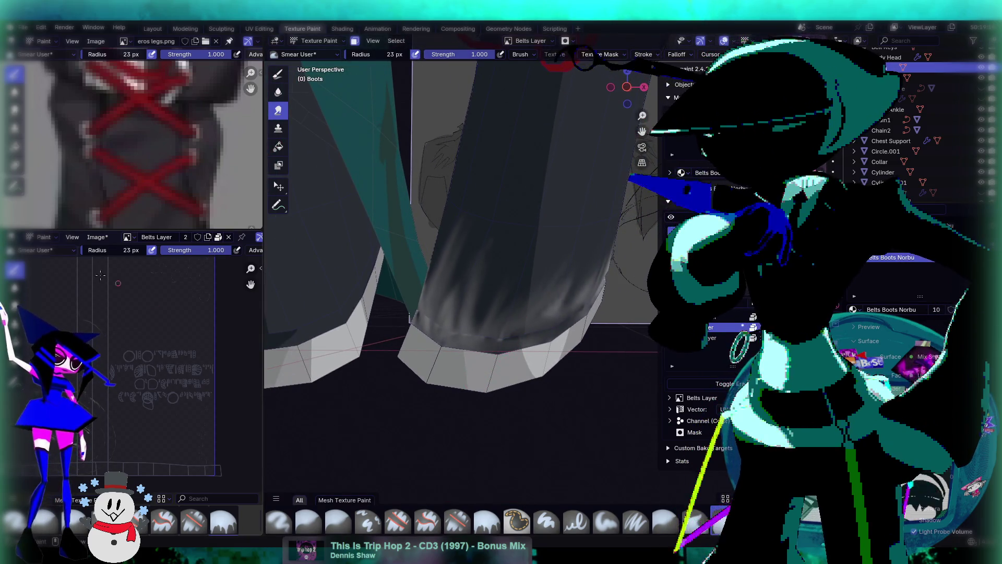
# Erase the grey smudge on the boot with the Erase Soft brush at 90 px radius
pyautogui.click(748, 384)
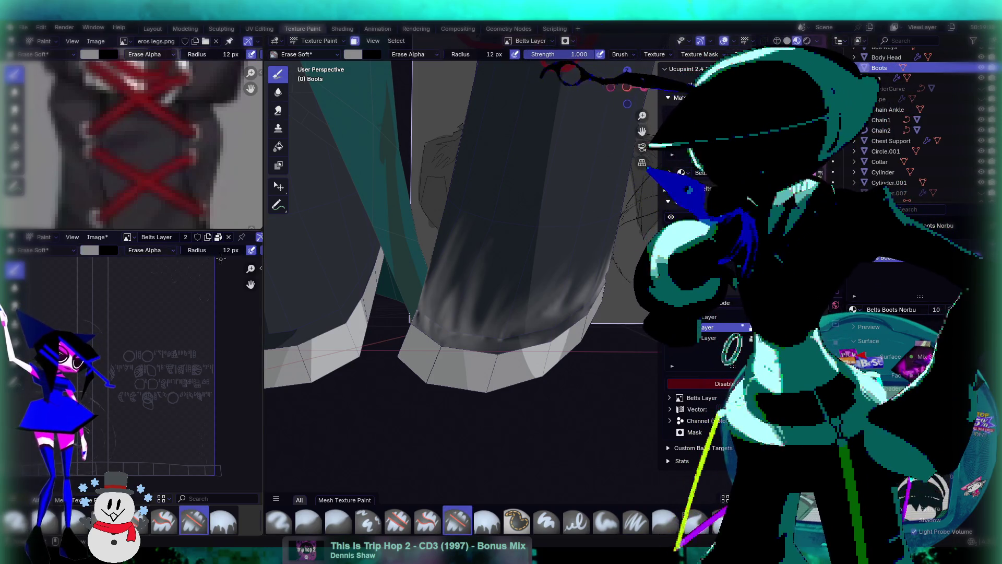
pyautogui.moveTo(222, 251); pyautogui.dragTo(233, 251)
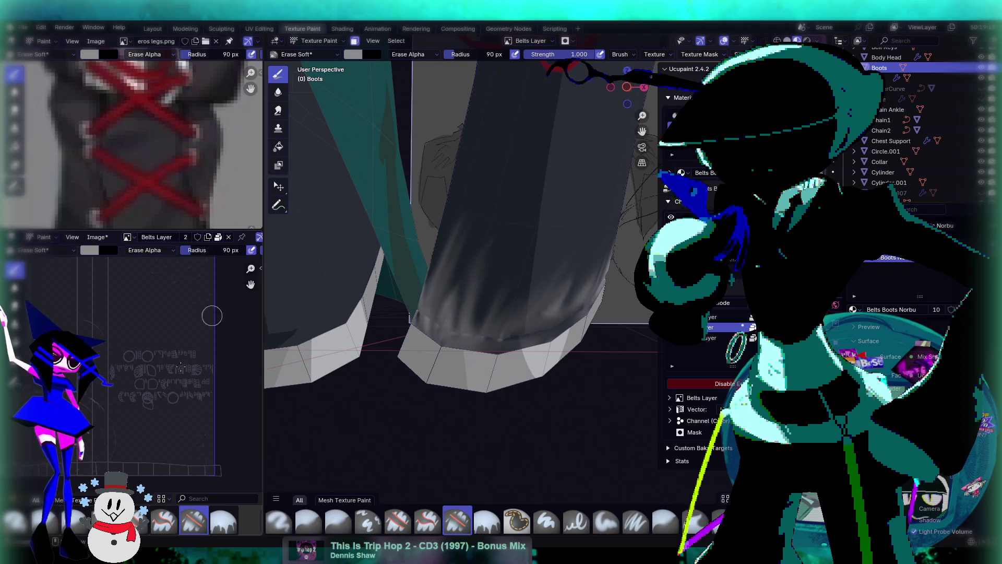
pyautogui.moveTo(150, 412)
pyautogui.mouseDown()
pyautogui.moveTo(188, 412)
pyautogui.moveTo(206, 399)
pyautogui.mouseUp()
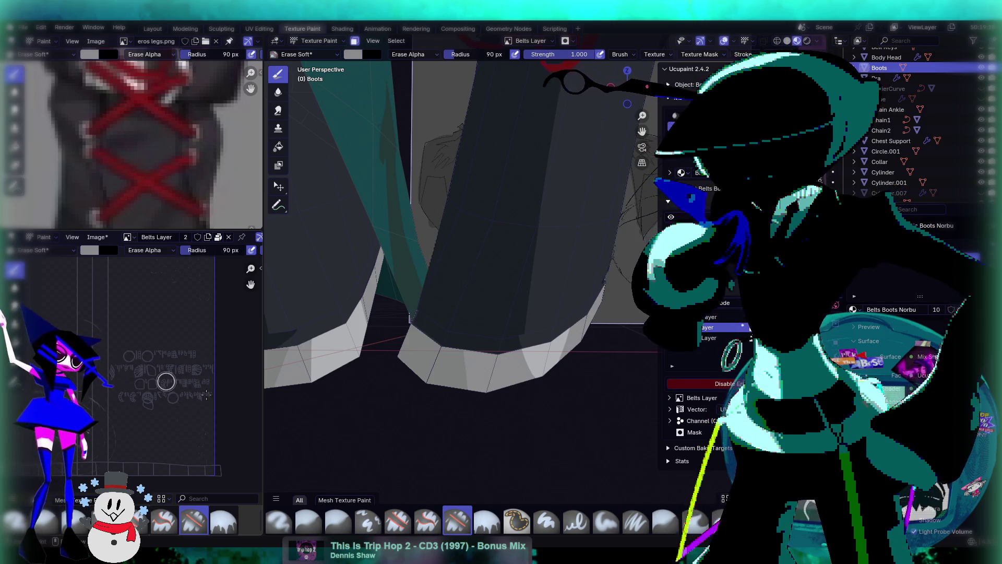
pyautogui.moveTo(510, 324); pyautogui.dragTo(529, 345, button='middle')
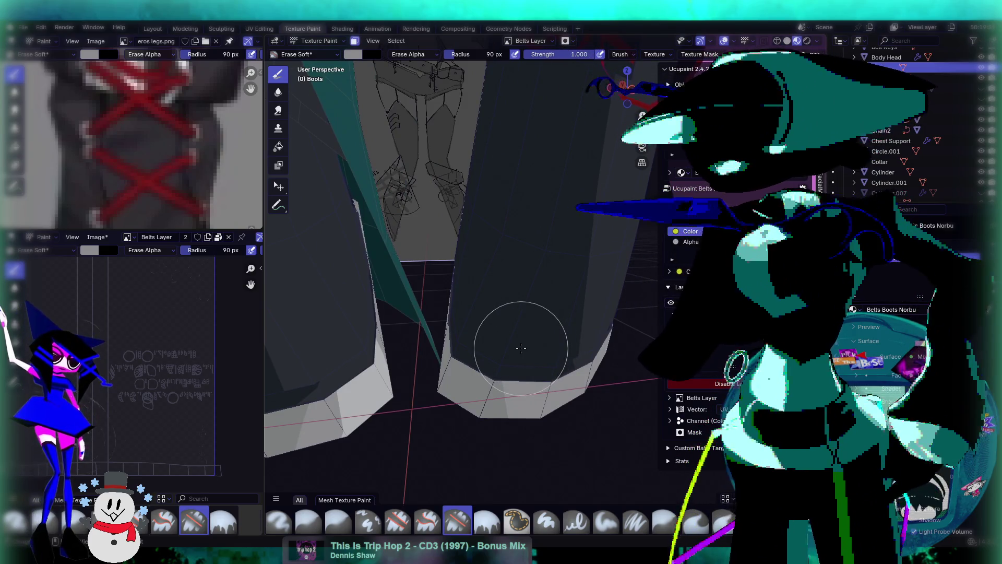
pyautogui.moveTo(577, 278); pyautogui.dragTo(528, 290, button='middle')
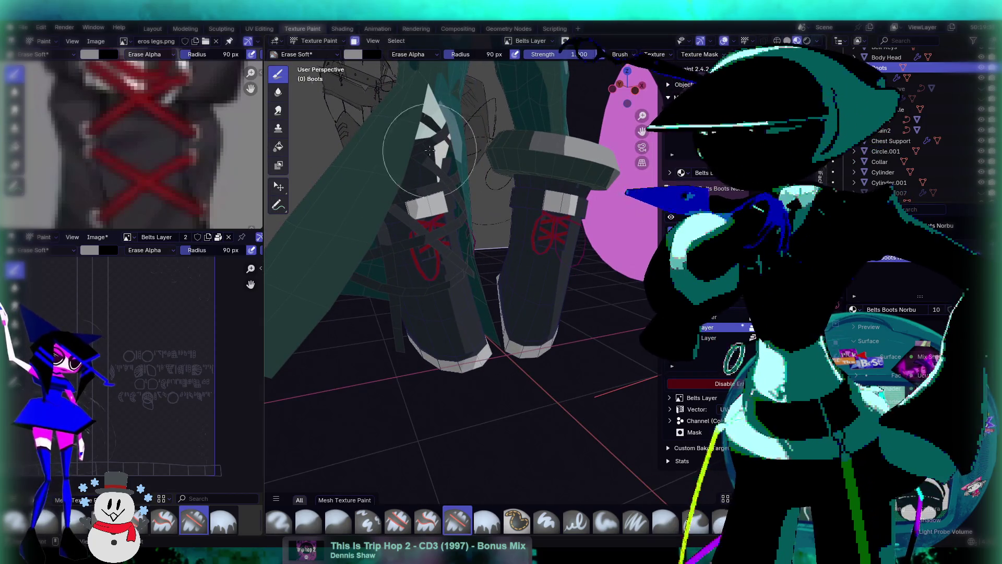
pyautogui.moveTo(555, 358); pyautogui.dragTo(459, 336, button='middle')
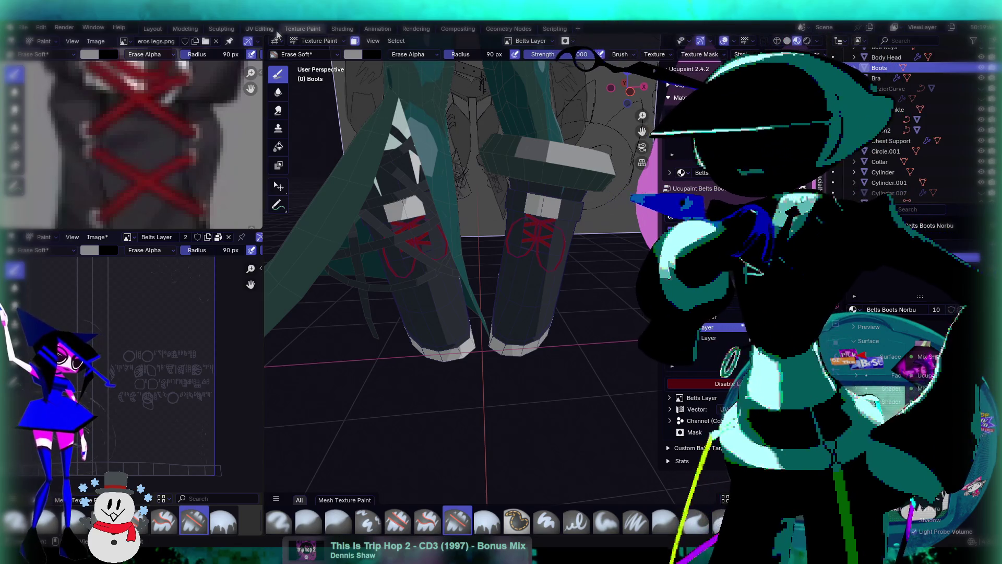
pyautogui.click(259, 29)
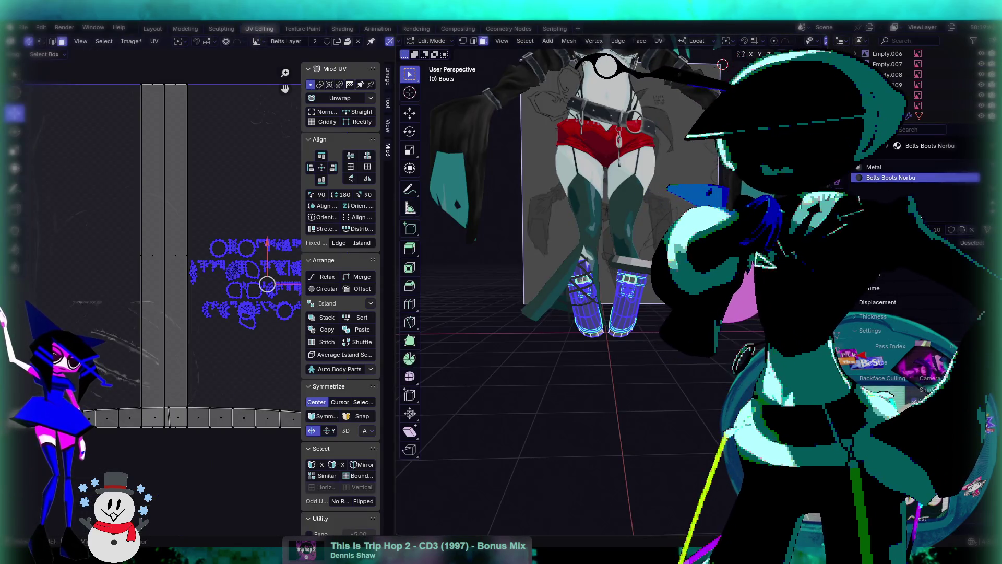
pyautogui.press('KP_Decimal')
pyautogui.moveTo(539, 308)
pyautogui.mouseDown(button='middle')
pyautogui.moveTo(544, 337)
pyautogui.moveTo(589, 325)
pyautogui.moveTo(581, 388)
pyautogui.moveTo(574, 383)
pyautogui.moveTo(589, 354)
pyautogui.mouseUp(button='middle')
pyautogui.click(544, 337)
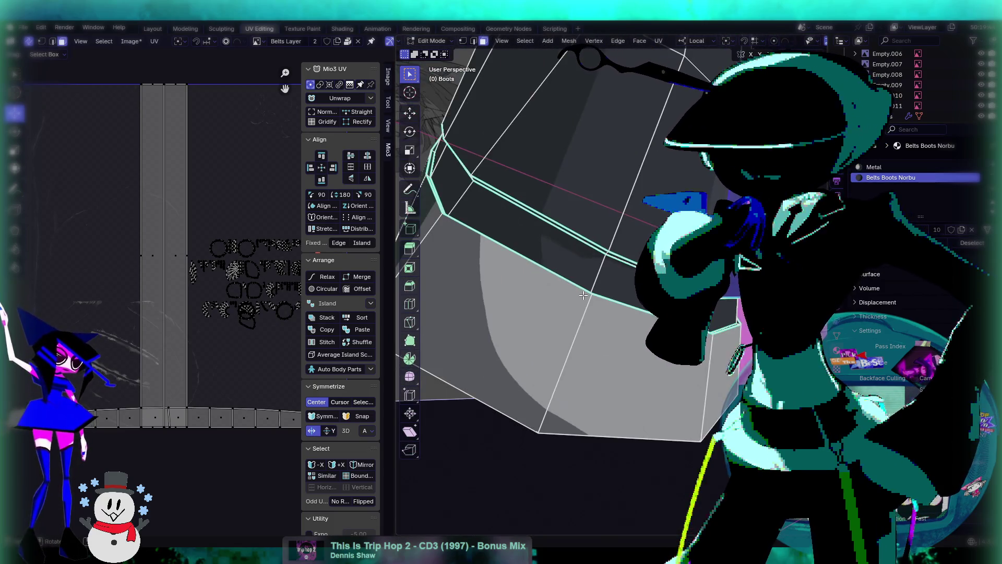
pyautogui.moveTo(594, 268)
pyautogui.mouseDown(button='middle')
pyautogui.moveTo(604, 382)
pyautogui.moveTo(564, 418)
pyautogui.moveTo(587, 395)
pyautogui.mouseUp(button='middle')
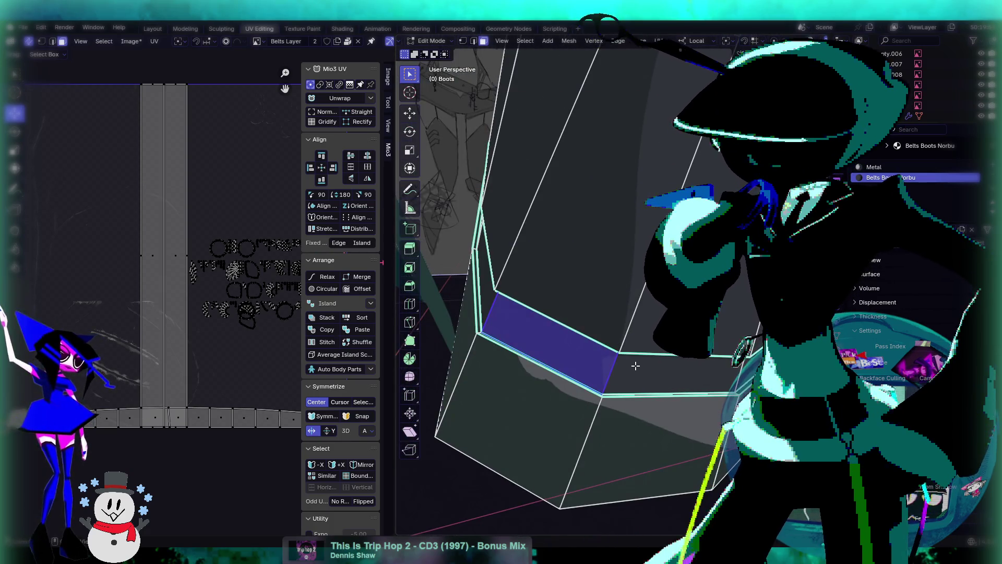
pyautogui.moveTo(616, 365)
pyautogui.mouseDown(button='middle')
pyautogui.moveTo(622, 346)
pyautogui.moveTo(614, 412)
pyautogui.moveTo(627, 305)
pyautogui.mouseUp(button='middle')
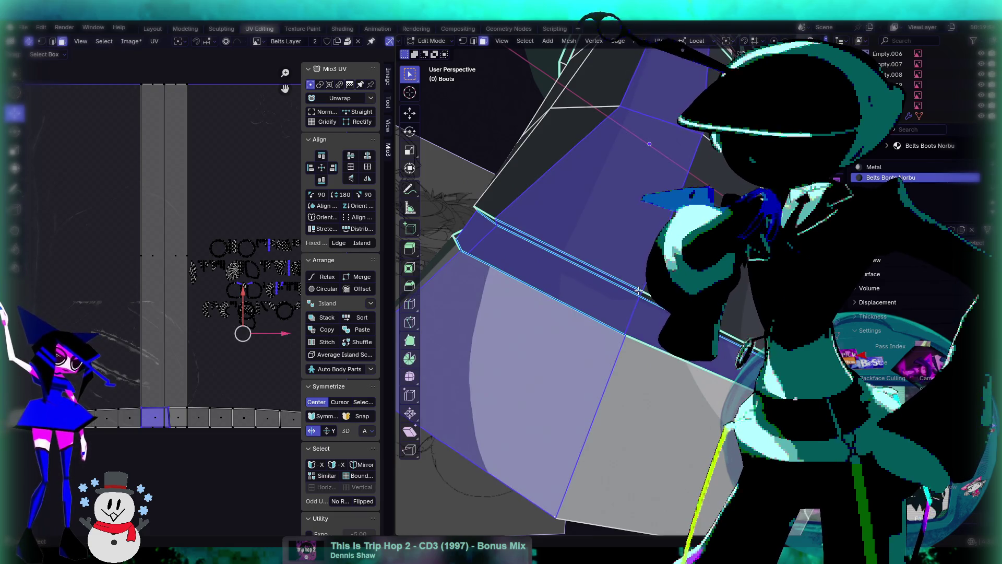
pyautogui.keyDown('ctrl'); pyautogui.click(640, 294); pyautogui.keyUp('ctrl')
pyautogui.moveTo(641, 292)
pyautogui.mouseDown(button='middle')
pyautogui.moveTo(643, 209)
pyautogui.moveTo(619, 109)
pyautogui.mouseUp(button='middle')
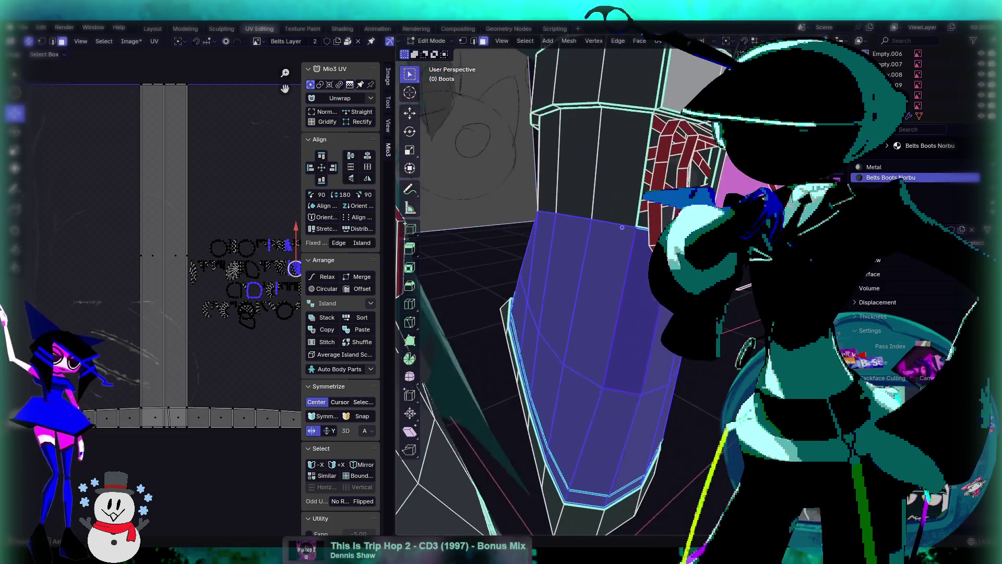
pyautogui.keyDown('alt'); pyautogui.keyDown('shift'); pyautogui.click(595, 201); pyautogui.keyUp('shift'); pyautogui.keyUp('alt')
pyautogui.moveTo(622, 227); pyautogui.dragTo(640, 309, button='middle')
pyautogui.press('l')
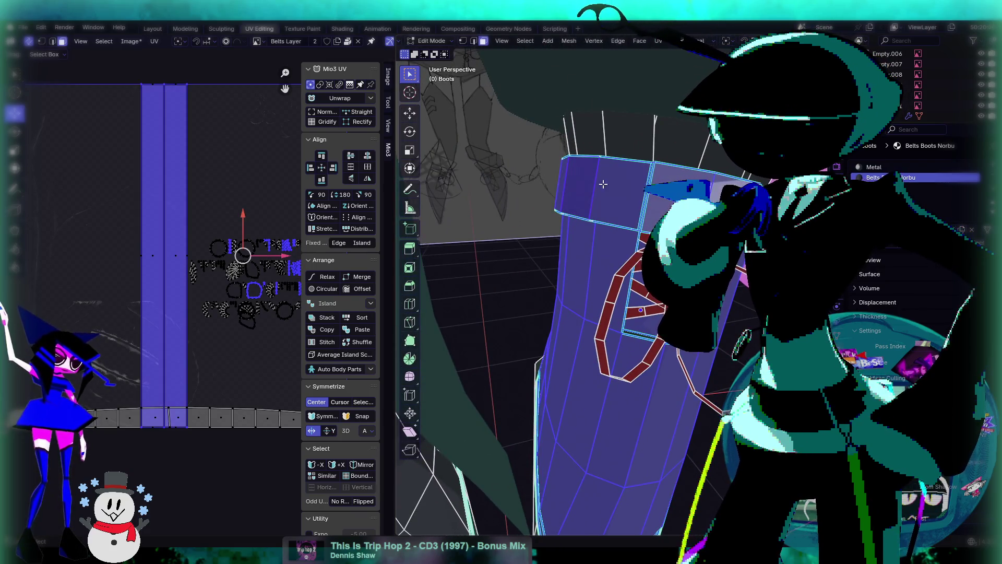
pyautogui.hotkey('shift', 'l')
pyautogui.moveTo(646, 199); pyautogui.dragTo(646, 172, button='middle')
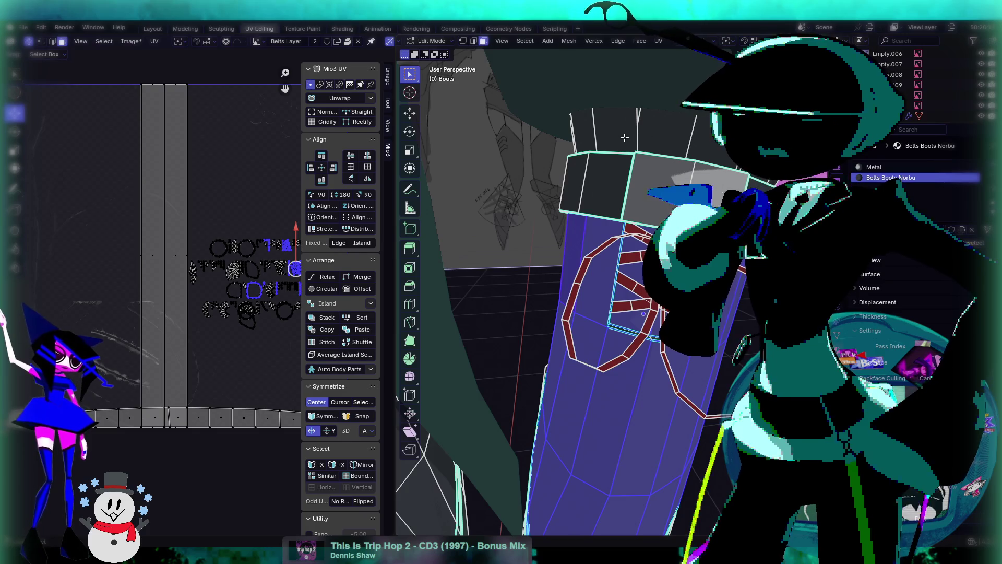
pyautogui.moveTo(699, 155)
pyautogui.mouseDown(button='middle')
pyautogui.moveTo(668, 170)
pyautogui.moveTo(717, 168)
pyautogui.mouseUp(button='middle')
pyautogui.moveTo(645, 319)
pyautogui.mouseDown(button='middle')
pyautogui.moveTo(621, 313)
pyautogui.moveTo(630, 331)
pyautogui.mouseUp(button='middle')
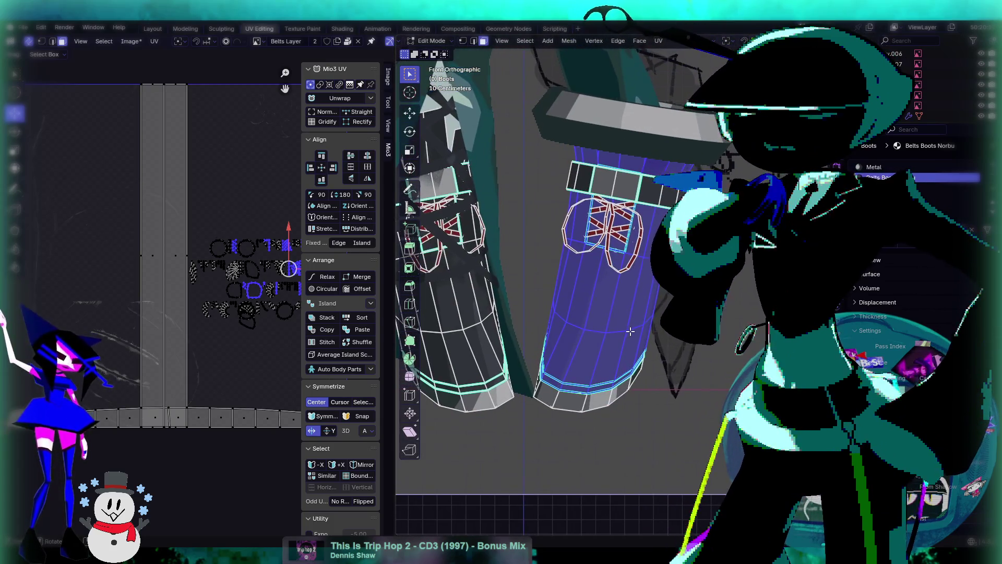
pyautogui.moveTo(616, 220)
pyautogui.mouseDown(button='middle')
pyautogui.moveTo(600, 235)
pyautogui.moveTo(645, 312)
pyautogui.mouseUp(button='middle')
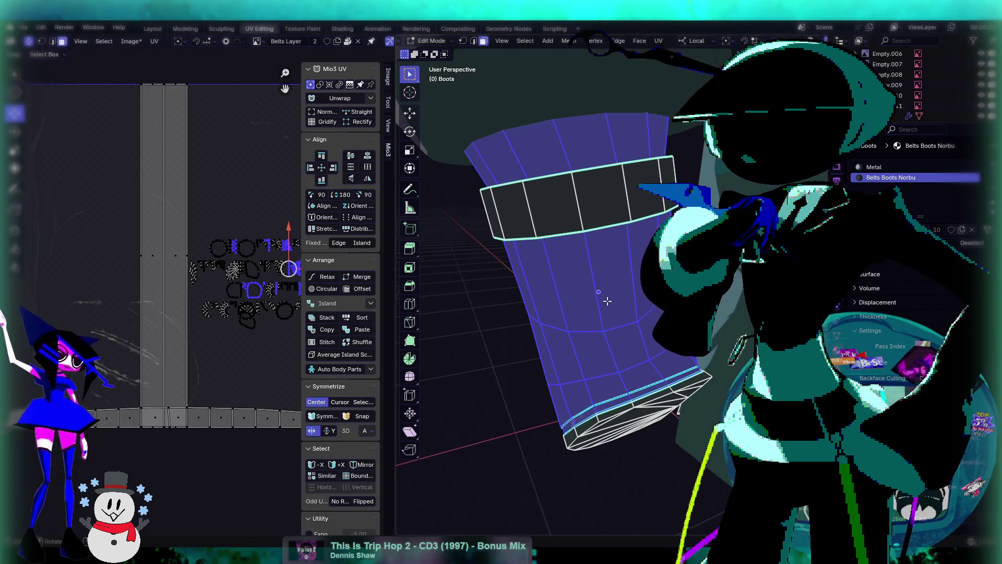
# In edge select, mark the chosen vertical boot edges as a seam via the right-click menu
pyautogui.click(620, 306)
pyautogui.click(474, 44)
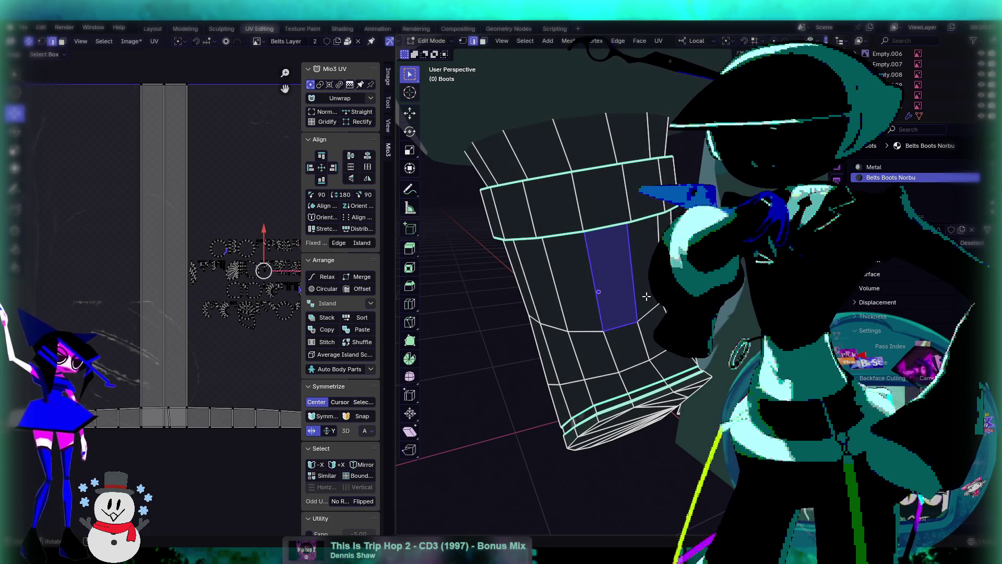
pyautogui.moveTo(656, 359); pyautogui.dragTo(641, 226, button='middle')
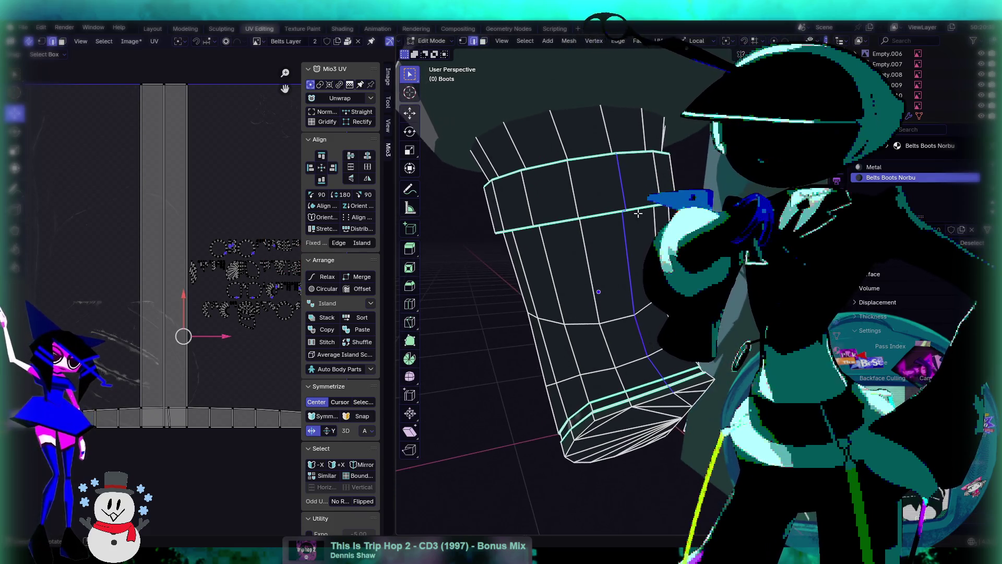
pyautogui.moveTo(606, 137)
pyautogui.mouseDown(button='middle')
pyautogui.moveTo(618, 195)
pyautogui.moveTo(759, 339)
pyautogui.mouseUp(button='middle')
pyautogui.moveTo(618, 422)
pyautogui.mouseDown(button='middle')
pyautogui.moveTo(618, 142)
pyautogui.moveTo(635, 214)
pyautogui.moveTo(630, 180)
pyautogui.moveTo(600, 256)
pyautogui.mouseUp(button='middle')
pyautogui.rightClick(600, 256)
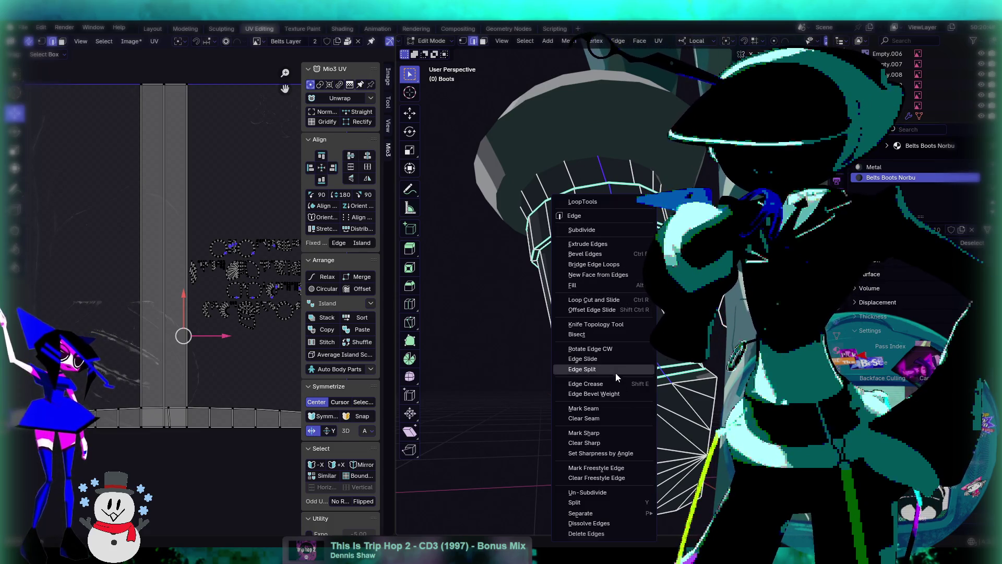
pyautogui.click(605, 408)
pyautogui.moveTo(605, 408)
pyautogui.mouseDown(button='middle')
pyautogui.moveTo(573, 325)
pyautogui.moveTo(514, 346)
pyautogui.mouseUp(button='middle')
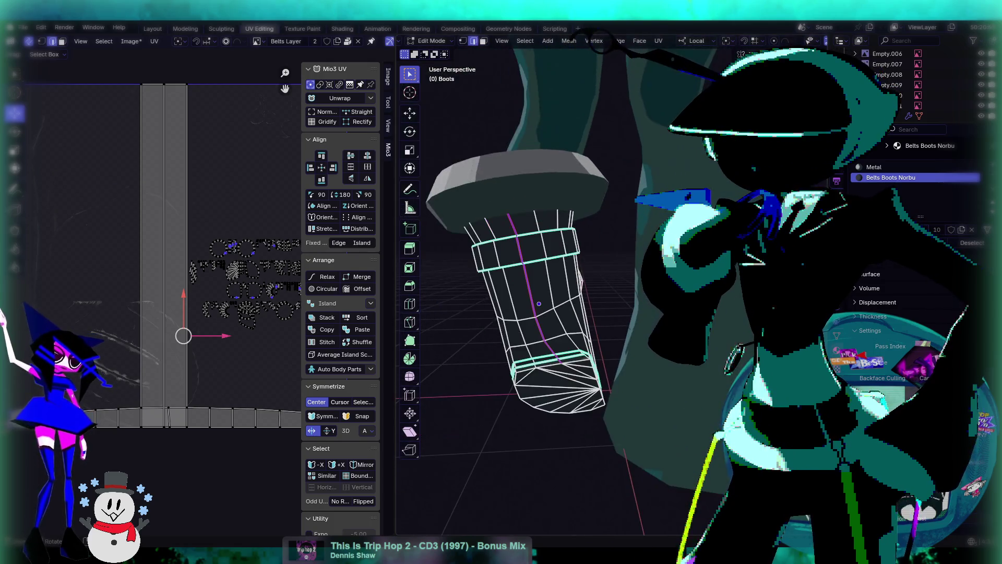
# Mark a second seam on the boot through the Ctrl+E Edge menu
pyautogui.moveTo(743, 322); pyautogui.dragTo(704, 295, button='middle')
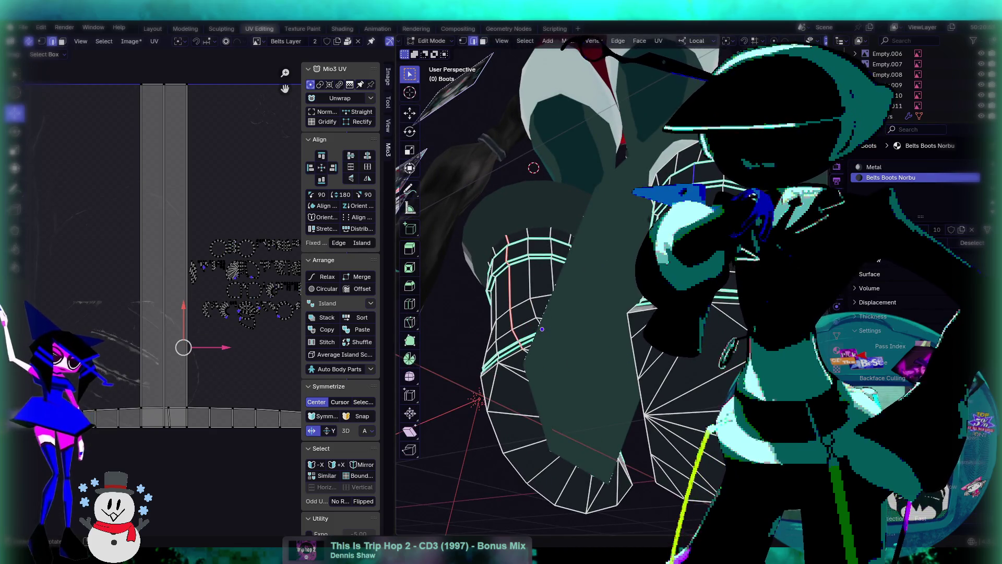
pyautogui.click(461, 321)
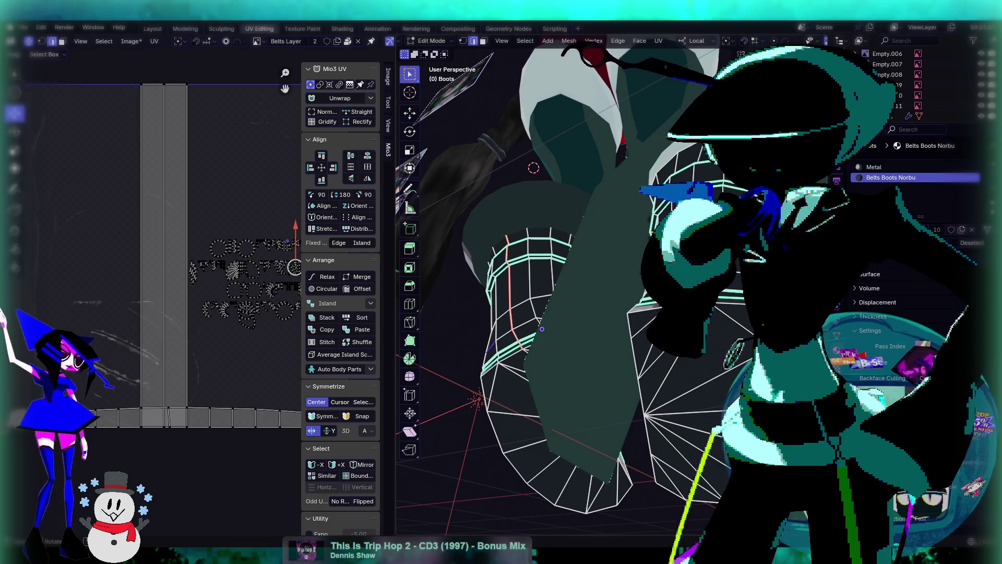
pyautogui.hotkey('ctrl', 'z')
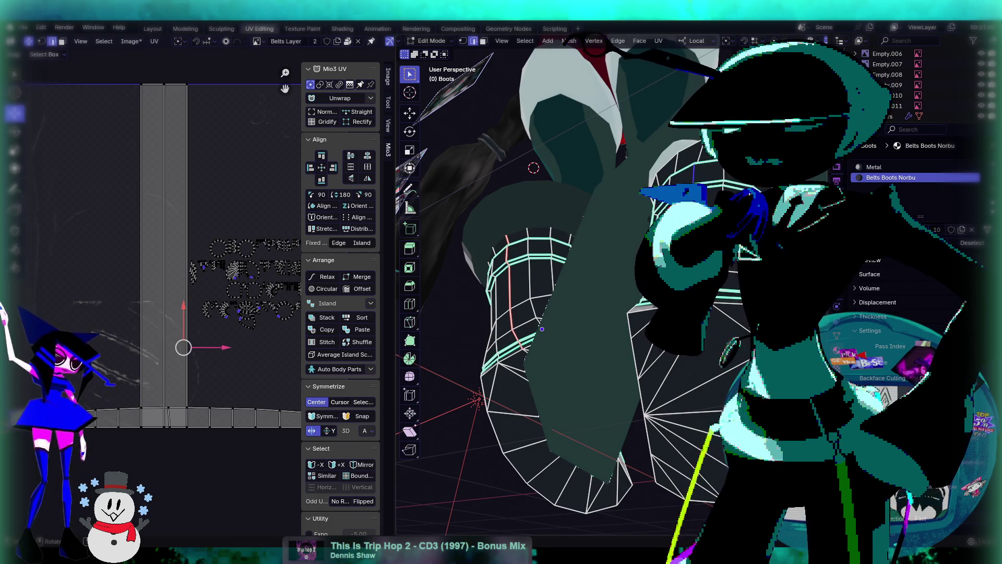
pyautogui.moveTo(697, 157); pyautogui.dragTo(741, 151, button='middle')
pyautogui.hotkey('ctrl', 'e')
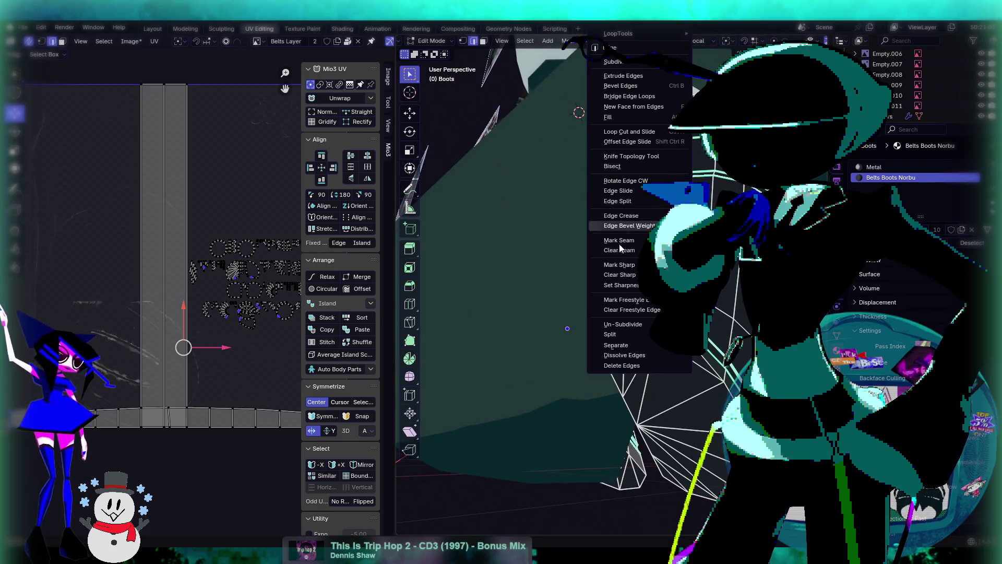
pyautogui.click(632, 243)
pyautogui.moveTo(634, 244); pyautogui.dragTo(665, 243, button='middle')
pyautogui.moveTo(580, 281)
pyautogui.mouseDown(button='middle')
pyautogui.moveTo(551, 199)
pyautogui.moveTo(514, 157)
pyautogui.mouseUp(button='middle')
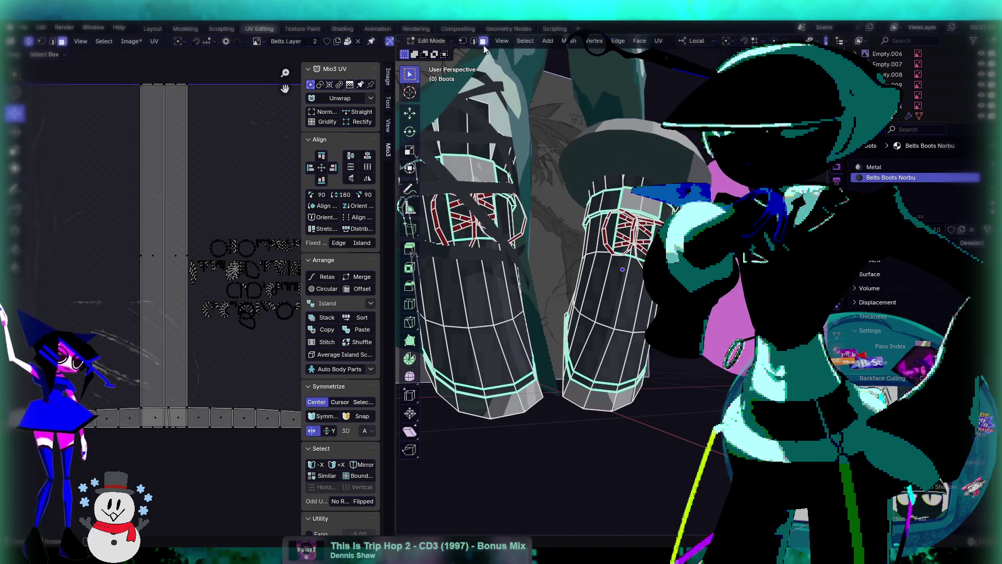
# In face select, select the lower band face loop and make Metal the active material slot
pyautogui.click(483, 42)
pyautogui.scroll(6, 640, 322)
pyautogui.moveTo(640, 322)
pyautogui.mouseDown(button='middle')
pyautogui.moveTo(660, 399)
pyautogui.moveTo(655, 353)
pyautogui.moveTo(675, 383)
pyautogui.moveTo(665, 376)
pyautogui.mouseUp(button='middle')
pyautogui.keyDown('alt'); pyautogui.click(662, 404); pyautogui.keyUp('alt')
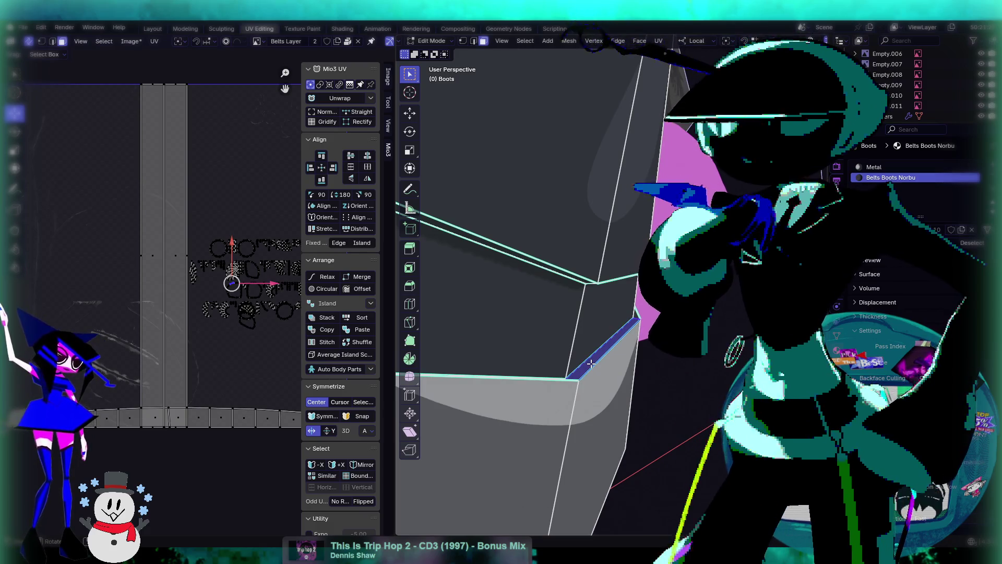
pyautogui.click(874, 167)
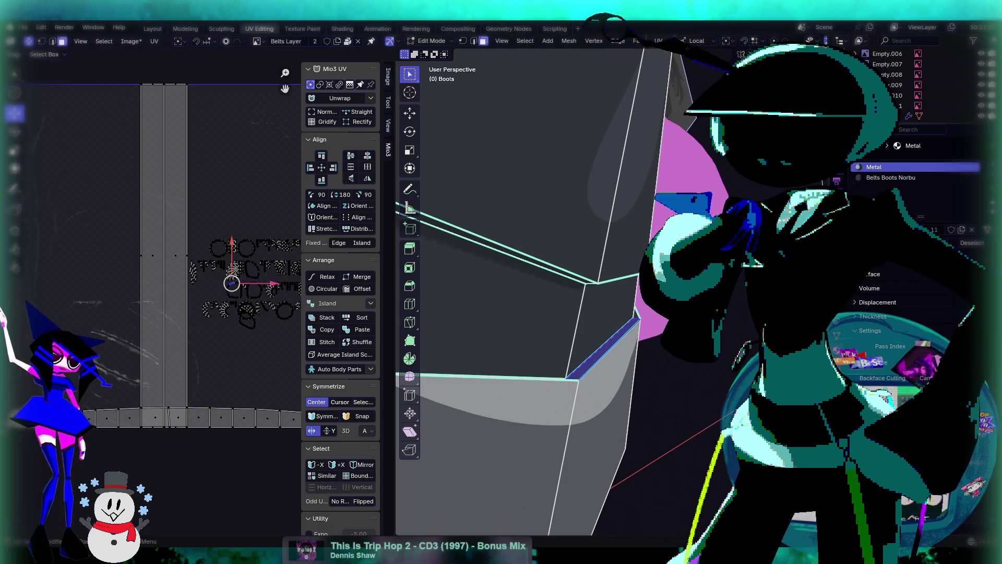
# Refine the selection of the boot's thin lower edge band, then clear it
pyautogui.click(637, 321)
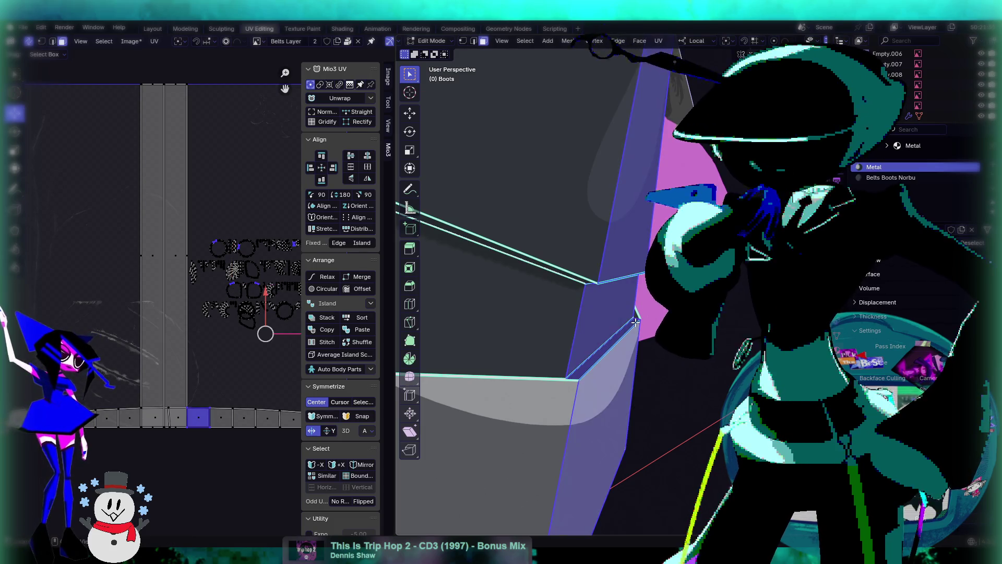
pyautogui.click(640, 319)
pyautogui.keyDown('alt'); pyautogui.click(637, 320); pyautogui.keyUp('alt')
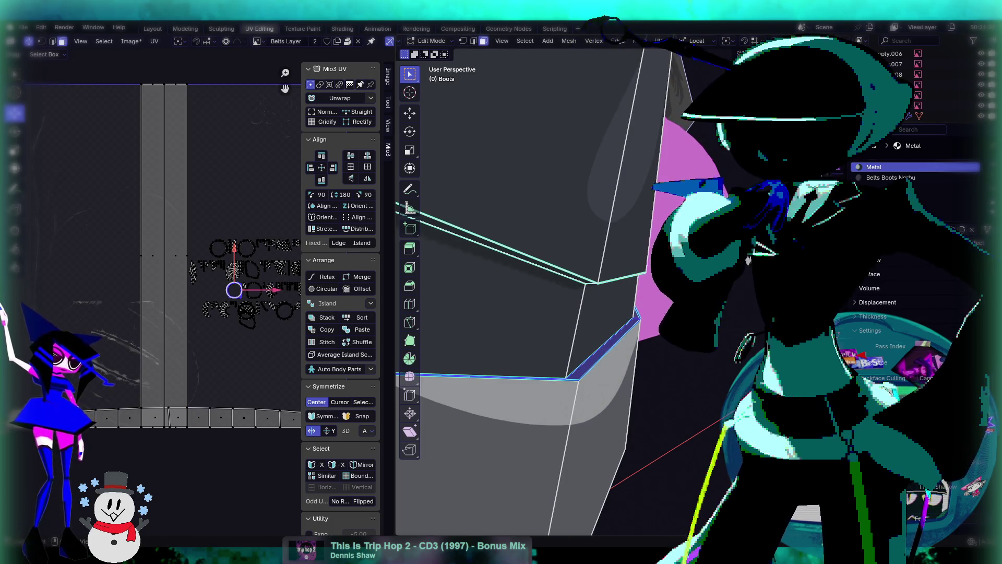
pyautogui.scroll(-5, 654, 317)
pyautogui.moveTo(655, 317)
pyautogui.mouseDown(button='middle')
pyautogui.moveTo(652, 302)
pyautogui.moveTo(654, 317)
pyautogui.mouseUp(button='middle')
pyautogui.scroll(8, 654, 317)
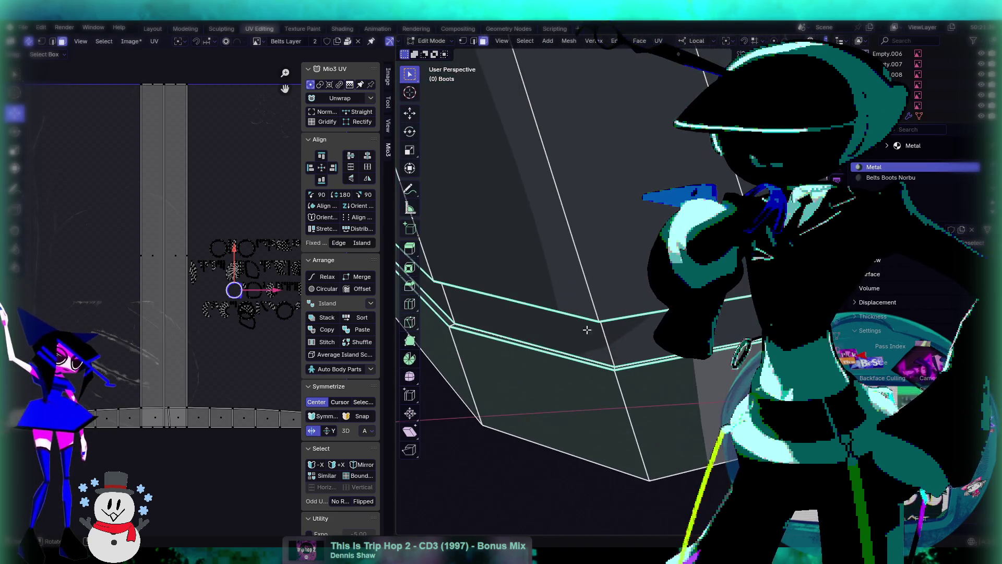
pyautogui.keyDown('alt'); pyautogui.click(495, 369); pyautogui.keyUp('alt')
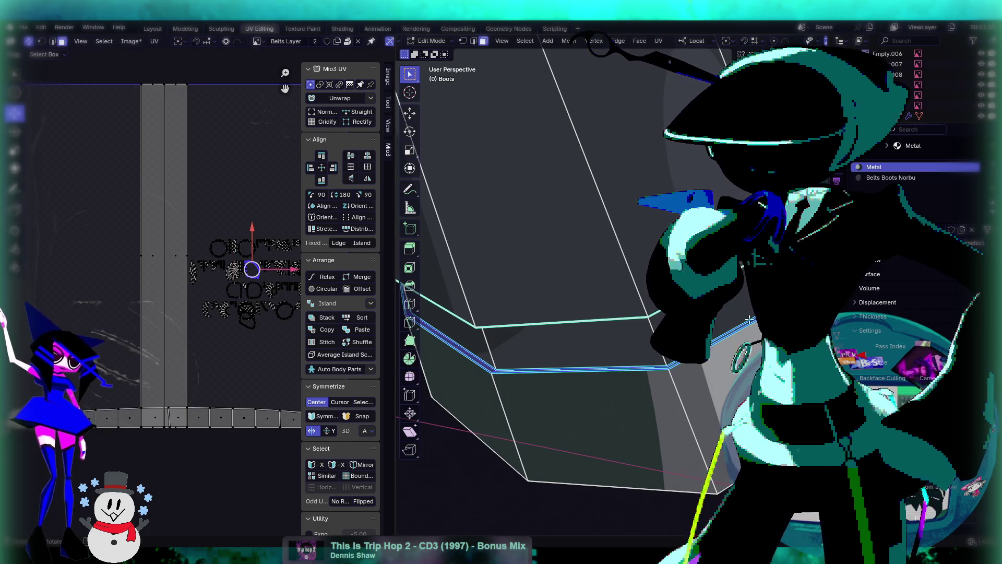
pyautogui.moveTo(724, 344)
pyautogui.mouseDown(button='middle')
pyautogui.moveTo(730, 324)
pyautogui.moveTo(724, 344)
pyautogui.mouseUp(button='middle')
pyautogui.hotkey('alt', 'a')
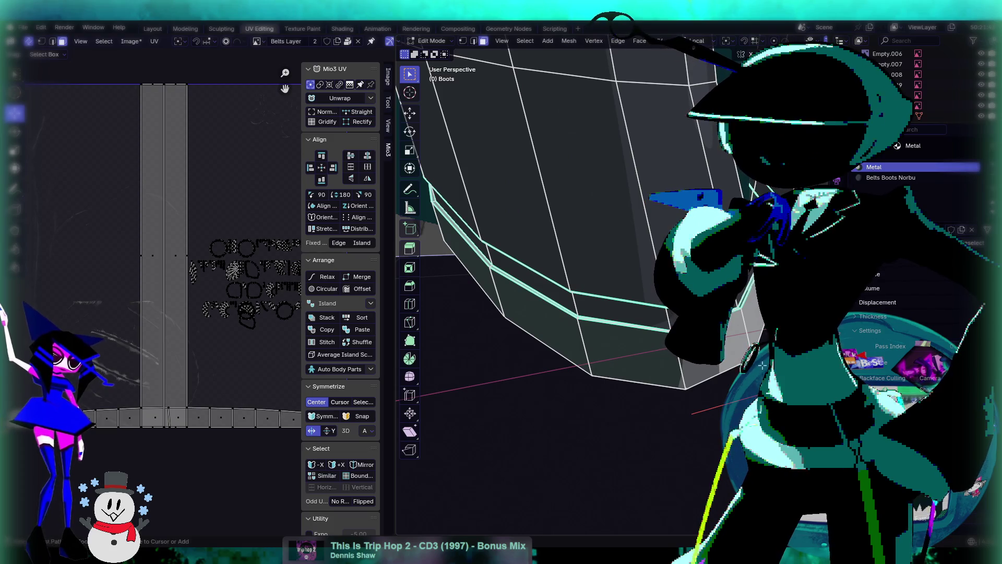
# Save the texture image and select the boot's narrow face loop
pyautogui.hotkey('ctrl', 's')
pyautogui.moveTo(566, 360)
pyautogui.mouseDown(button='middle')
pyautogui.moveTo(543, 360)
pyautogui.moveTo(694, 256)
pyautogui.mouseUp(button='middle')
pyautogui.keyDown('alt'); pyautogui.click(636, 308); pyautogui.keyUp('alt')
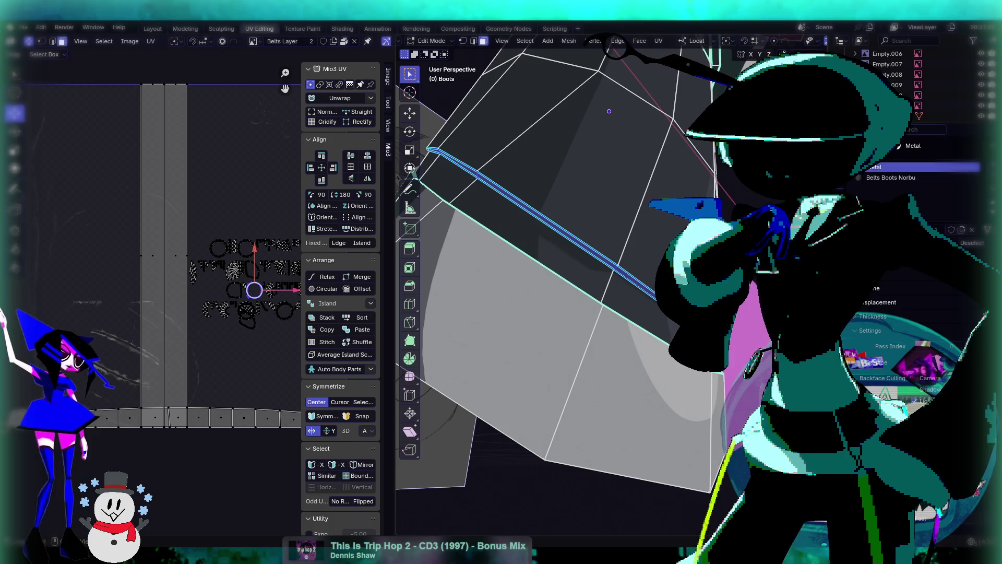
pyautogui.moveTo(694, 256)
pyautogui.mouseDown(button='middle')
pyautogui.moveTo(647, 287)
pyautogui.moveTo(626, 271)
pyautogui.mouseUp(button='middle')
pyautogui.moveTo(655, 240)
pyautogui.mouseDown(button='middle')
pyautogui.moveTo(622, 186)
pyautogui.moveTo(625, 312)
pyautogui.mouseUp(button='middle')
# Extend the selection to the whole boot mesh plus its top band faces, and pan the UV view
pyautogui.press('ctrl+KP_Add')
pyautogui.press('ctrl+KP_Add')
pyautogui.press('ctrl+KP_Add')
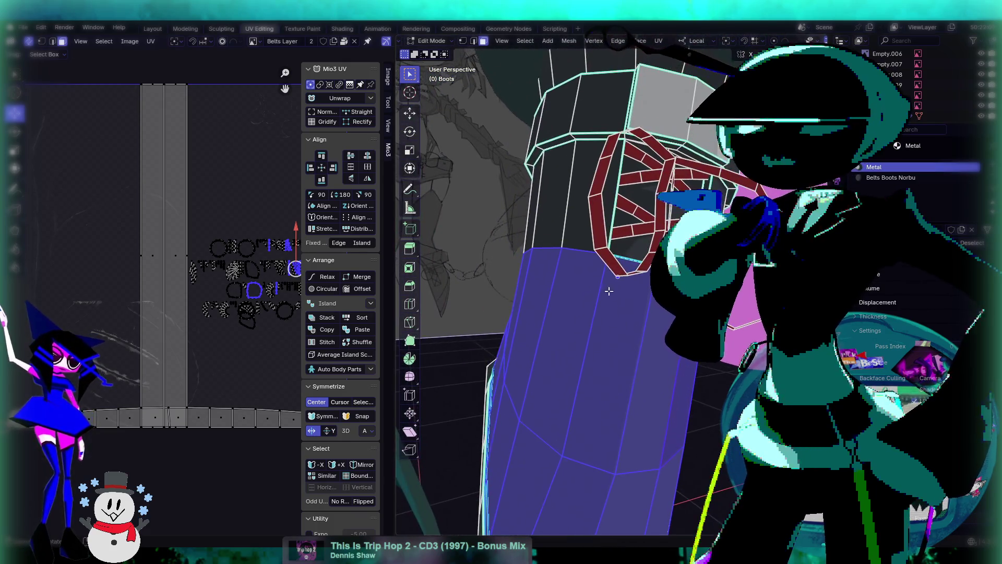
pyautogui.moveTo(562, 226); pyautogui.dragTo(591, 259, button='middle')
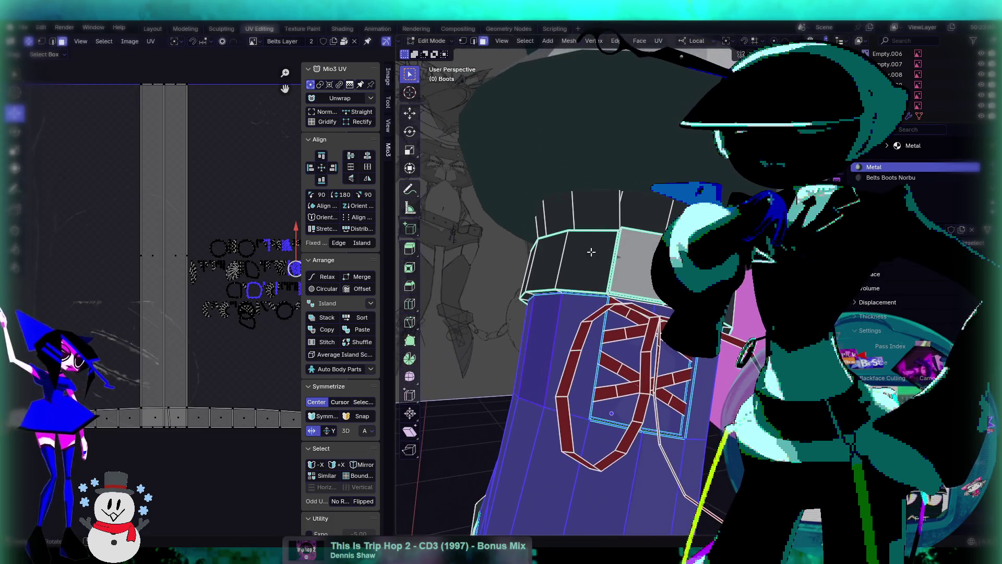
pyautogui.keyDown('shift'); pyautogui.click(593, 210); pyautogui.keyUp('shift')
pyautogui.moveTo(662, 208); pyautogui.dragTo(607, 266, button='middle')
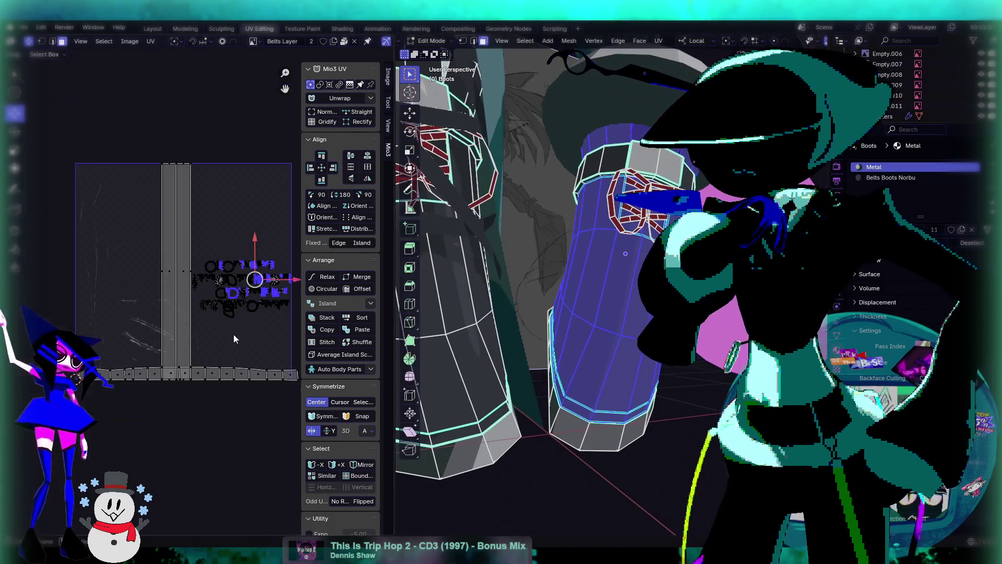
pyautogui.scroll(3, 233, 334)
pyautogui.moveTo(233, 334); pyautogui.dragTo(186, 306, button='middle')
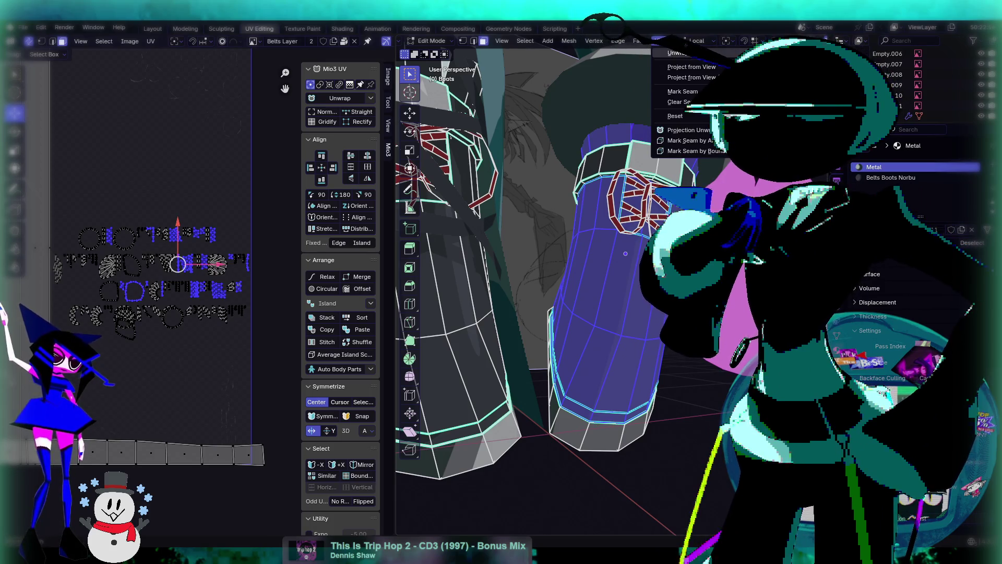
# Unwrap the selected boot shaft faces (Angle Based, Fill Holes) and shift the new islands right
pyautogui.click(678, 53)
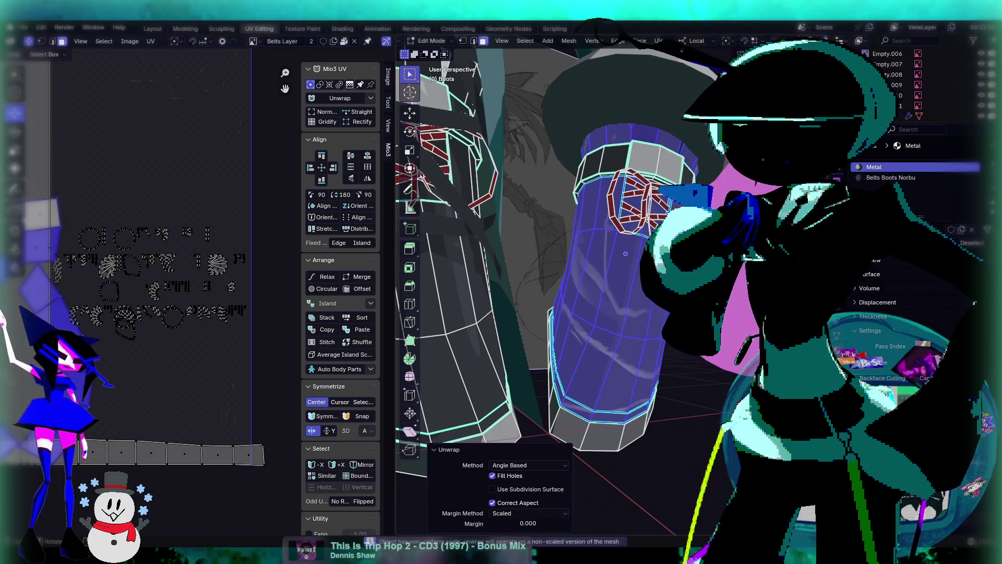
pyautogui.scroll(-2, 177, 266)
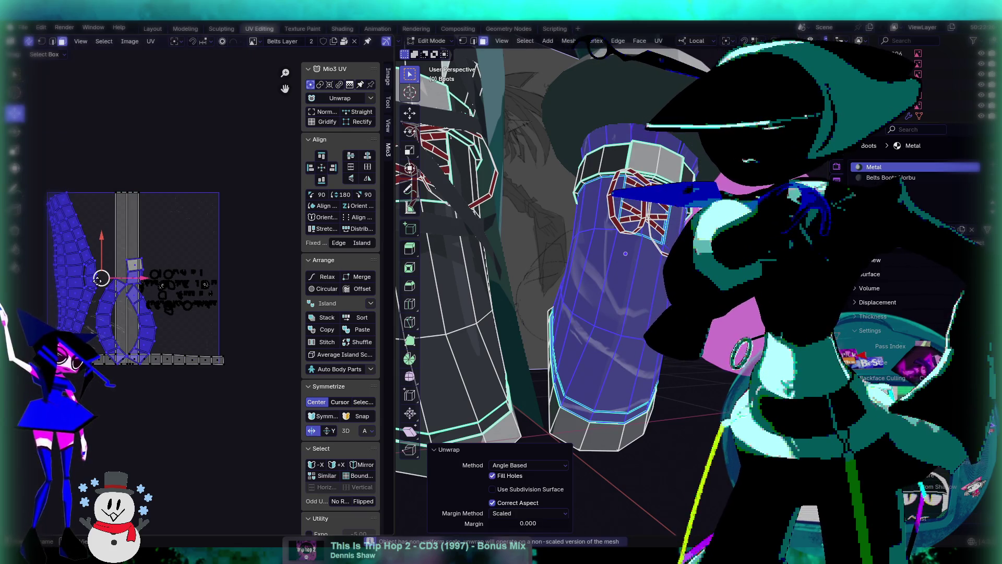
pyautogui.moveTo(101, 278); pyautogui.dragTo(170, 275)
# Scale the new UV islands down, move them up-left into free space, and deselect
pyautogui.press('s')
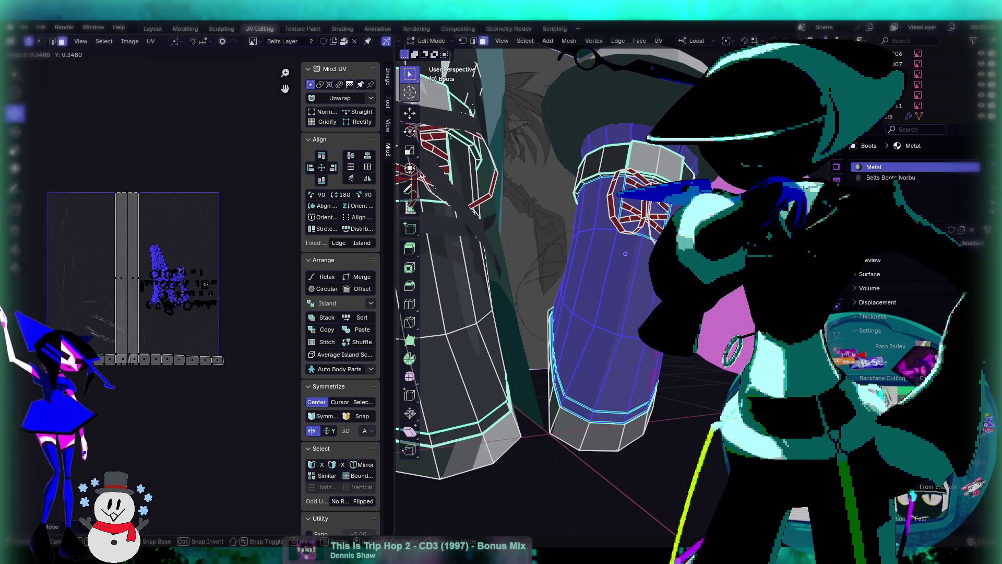
pyautogui.scroll(4, 162, 294)
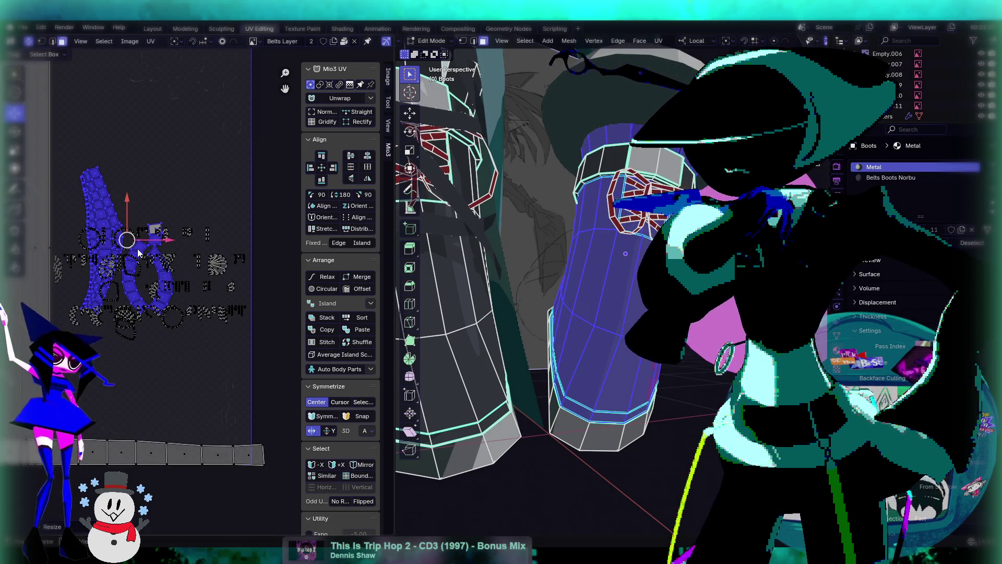
pyautogui.press('s')
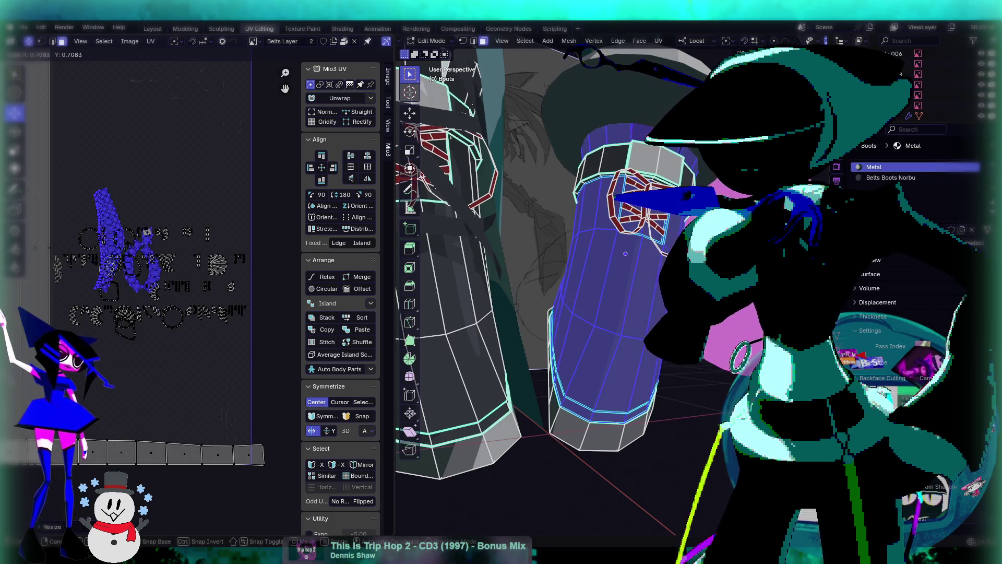
pyautogui.press('Return')
pyautogui.moveTo(127, 240); pyautogui.dragTo(91, 166)
pyautogui.scroll(-2, 149, 223)
pyautogui.click(249, 253)
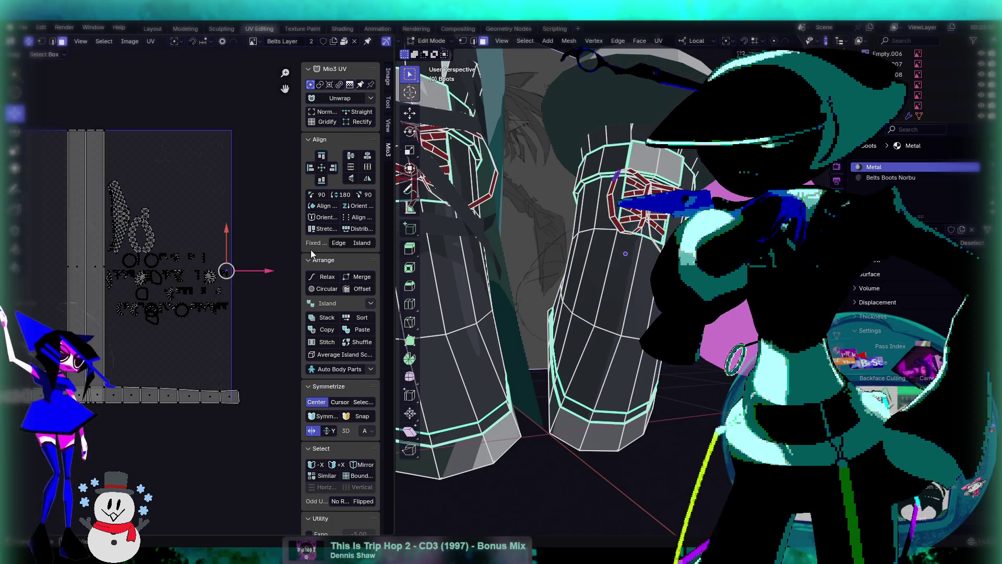
pyautogui.scroll(5, 522, 287)
pyautogui.scroll(-1, 486, 288)
pyautogui.moveTo(474, 290); pyautogui.dragTo(527, 292, button='middle')
pyautogui.scroll(7, 173, 240)
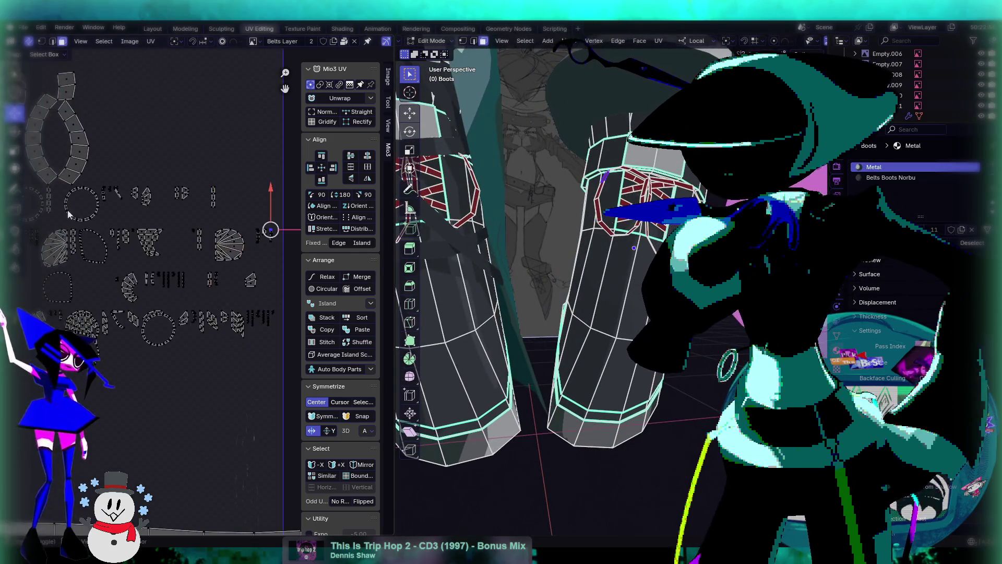
pyautogui.scroll(2, 198, 246)
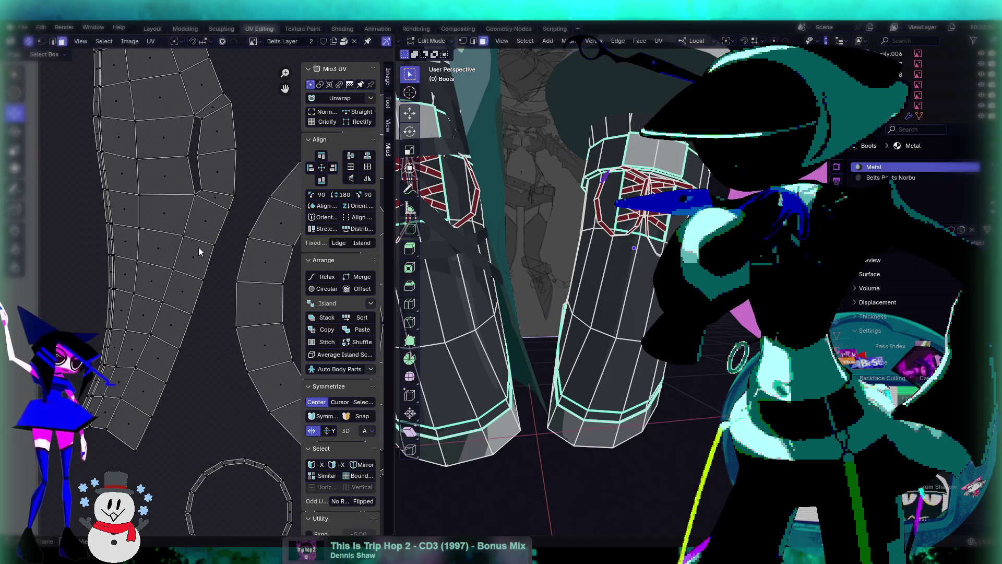
pyautogui.moveTo(204, 182); pyautogui.dragTo(218, 327, button='middle')
pyautogui.scroll(-5, 218, 325)
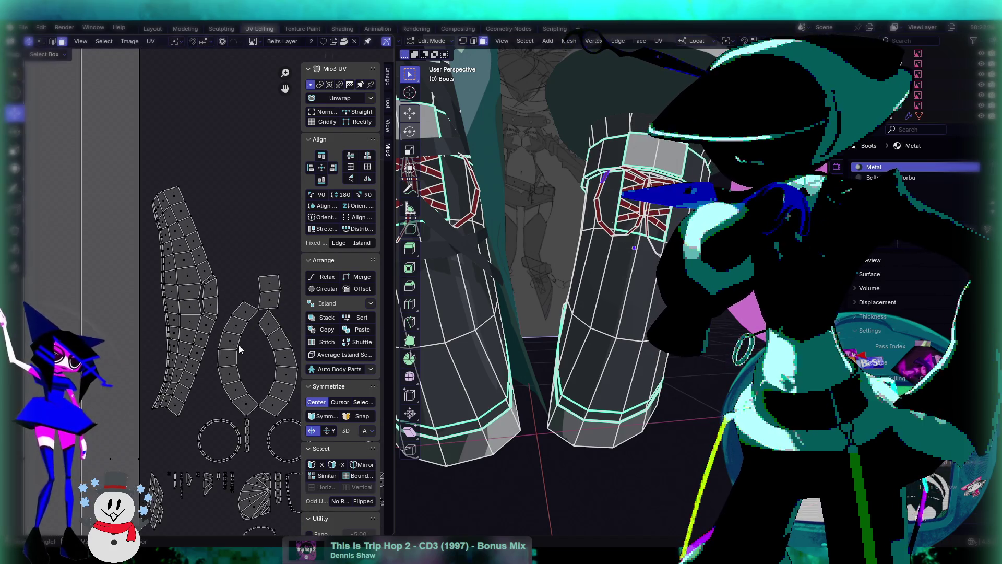
pyautogui.scroll(3, 161, 266)
pyautogui.scroll(1, 207, 280)
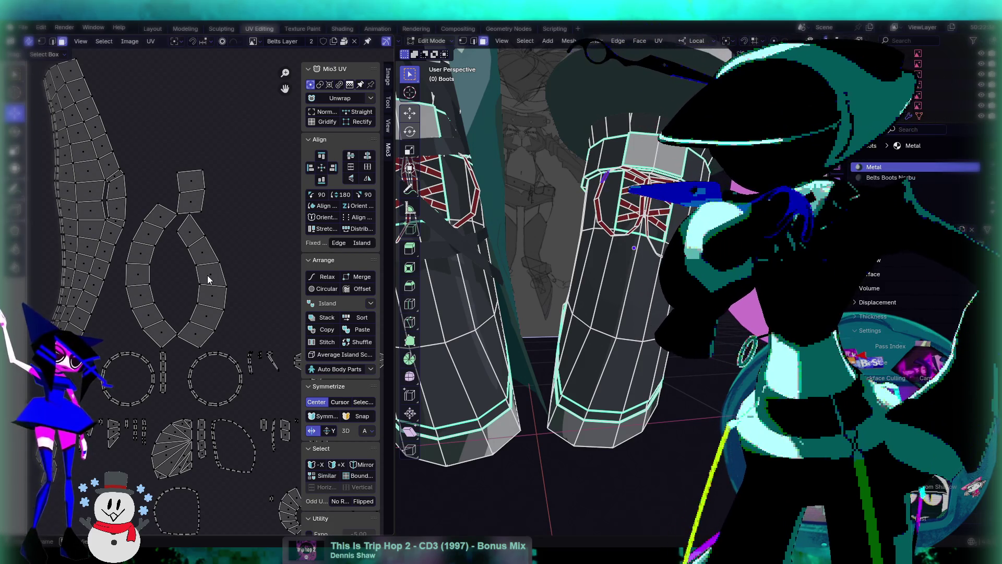
pyautogui.scroll(-5, 208, 274)
pyautogui.scroll(3, 206, 282)
pyautogui.scroll(2, 214, 323)
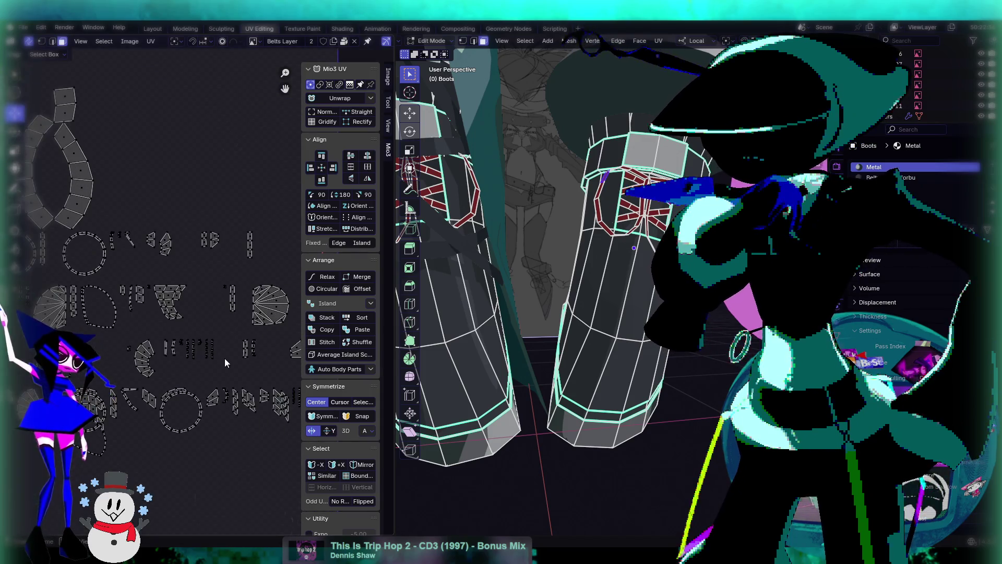
pyautogui.moveTo(522, 224); pyautogui.dragTo(567, 279, button='middle')
pyautogui.scroll(8, 567, 280)
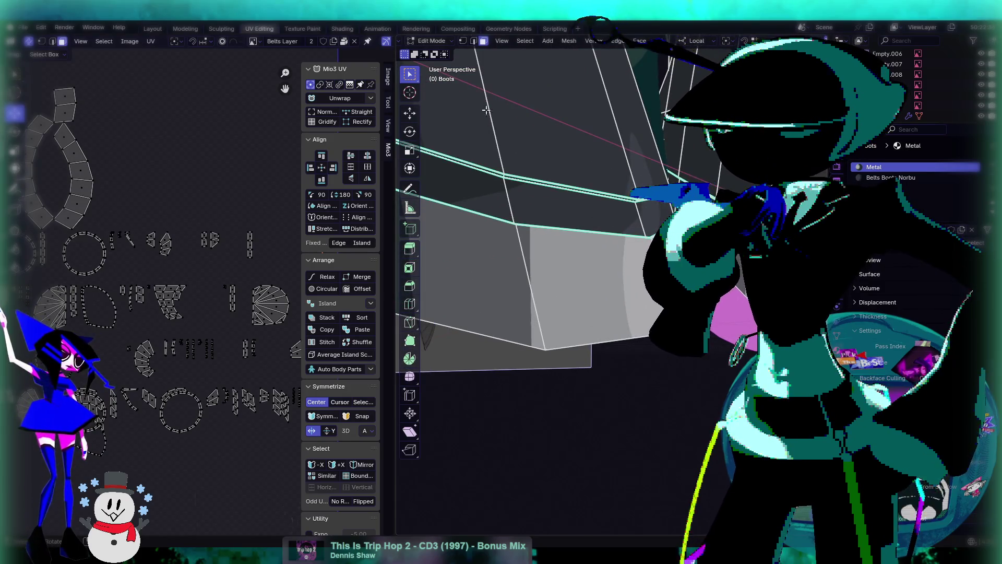
# Select a face on the boot's lower band and select its whole connected piece with L
pyautogui.click(642, 226)
pyautogui.moveTo(642, 226); pyautogui.dragTo(652, 203, button='middle')
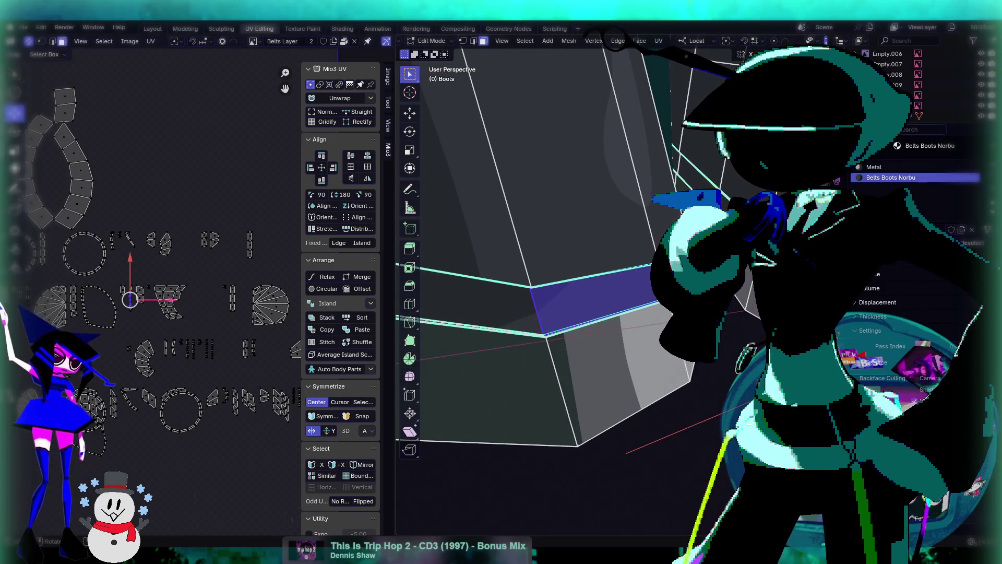
pyautogui.moveTo(620, 441); pyautogui.dragTo(618, 208, button='middle')
pyautogui.keyDown('alt'); pyautogui.click(617, 205); pyautogui.keyUp('alt')
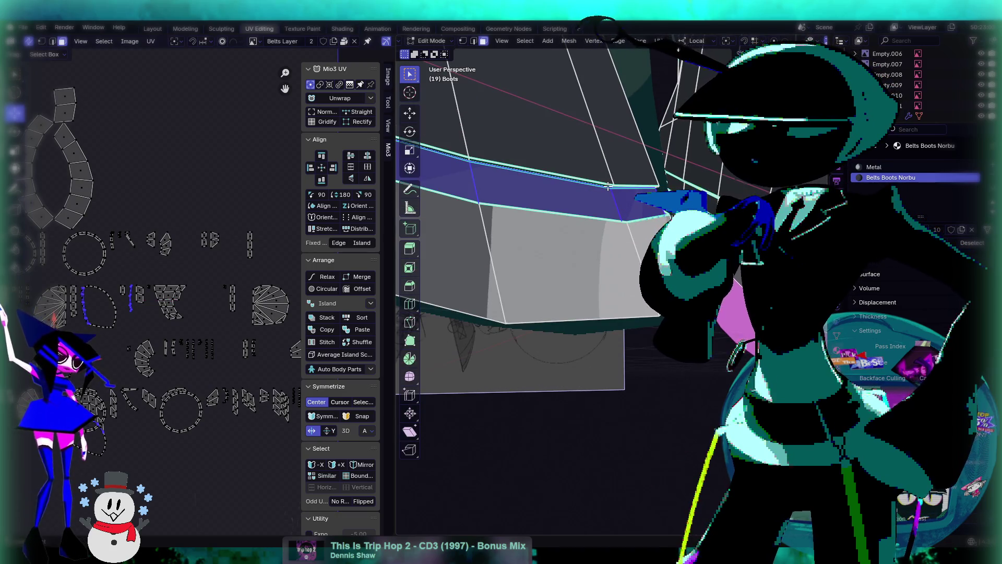
pyautogui.moveTo(608, 185)
pyautogui.mouseDown(button='middle')
pyautogui.moveTo(625, 163)
pyautogui.moveTo(619, 230)
pyautogui.moveTo(557, 195)
pyautogui.moveTo(588, 219)
pyautogui.moveTo(551, 240)
pyautogui.moveTo(616, 300)
pyautogui.moveTo(634, 349)
pyautogui.moveTo(587, 369)
pyautogui.moveTo(600, 369)
pyautogui.mouseUp(button='middle')
pyautogui.press('l')
pyautogui.scroll(-3, 587, 219)
pyautogui.scroll(2, 538, 238)
# Deselect, select the entire right boot mesh with L, and re-unwrap it with U
pyautogui.click(607, 368)
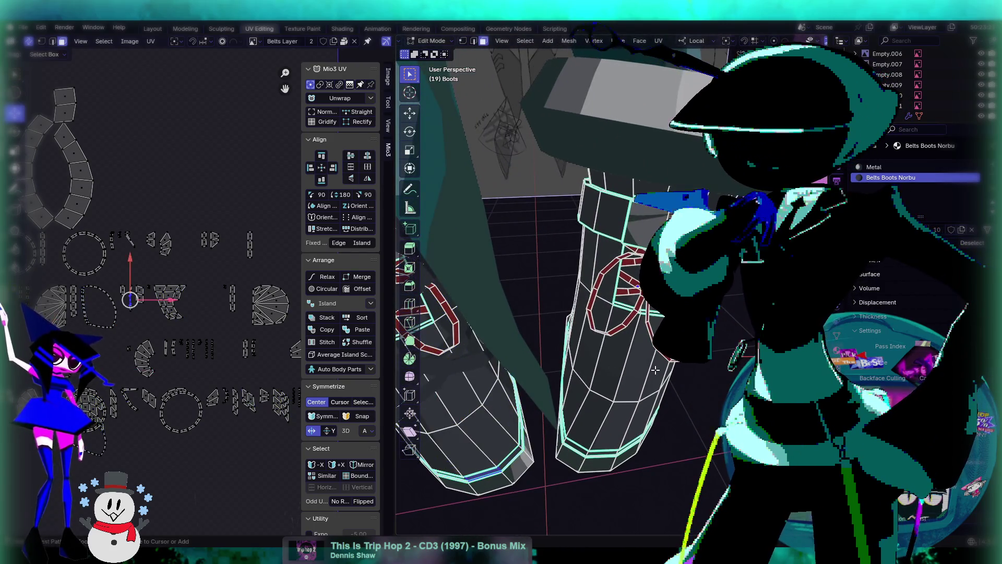
pyautogui.press('l')
pyautogui.press('u')
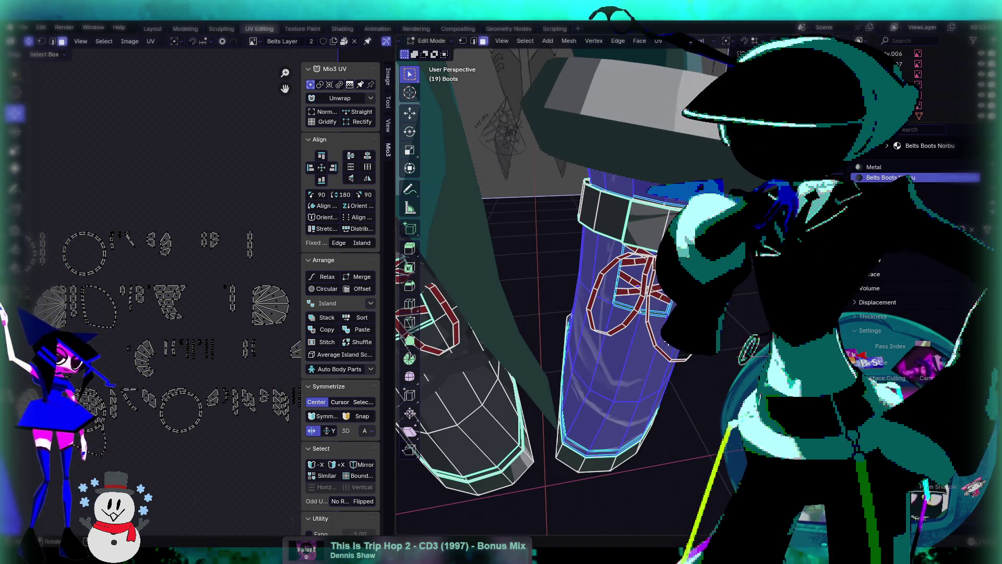
pyautogui.scroll(-5, 162, 364)
pyautogui.scroll(3, 589, 364)
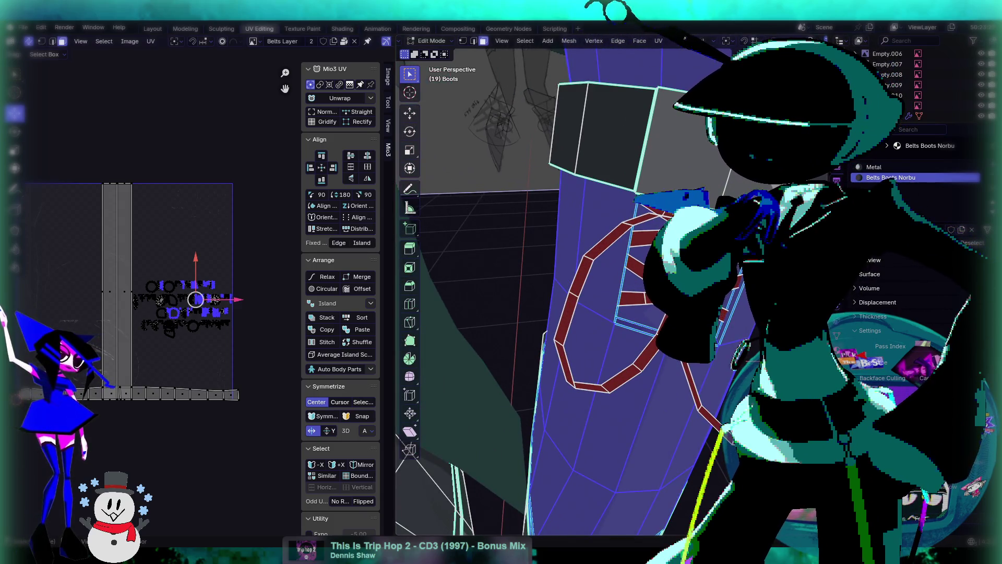
# Select a strip of strap faces, then clear that selection while viewing both boots
pyautogui.moveTo(589, 364)
pyautogui.mouseDown(button='middle')
pyautogui.moveTo(584, 407)
pyautogui.moveTo(565, 327)
pyautogui.moveTo(645, 186)
pyautogui.moveTo(643, 365)
pyautogui.mouseUp(button='middle')
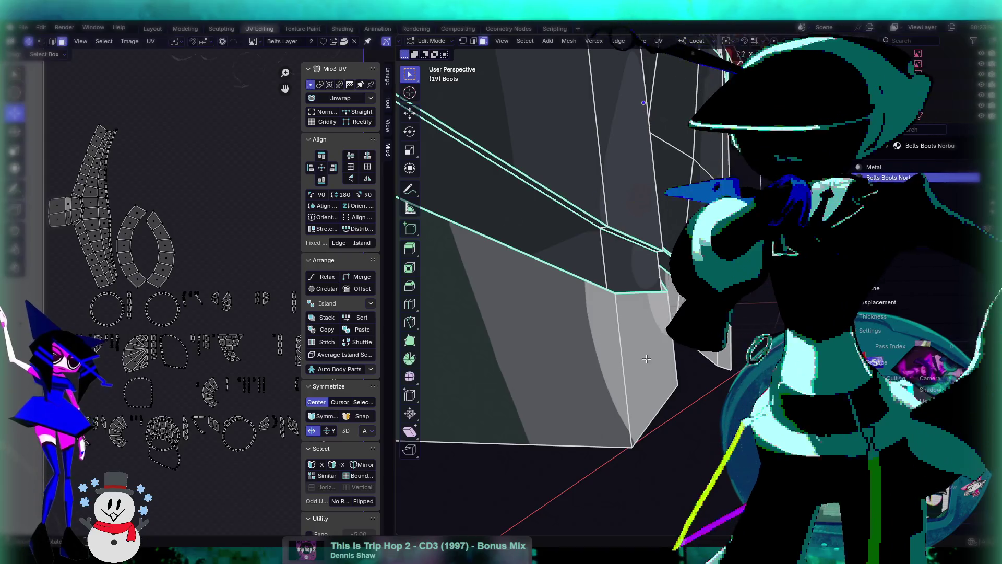
pyautogui.keyDown('alt'); pyautogui.click(651, 276); pyautogui.keyUp('alt')
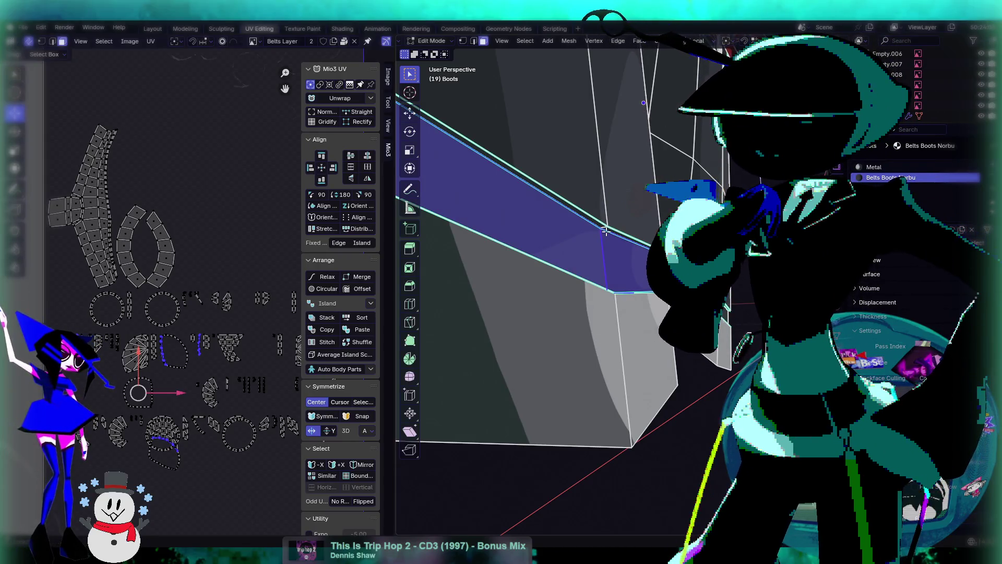
pyautogui.moveTo(607, 202)
pyautogui.mouseDown(button='middle')
pyautogui.moveTo(625, 384)
pyautogui.moveTo(600, 366)
pyautogui.mouseUp(button='middle')
pyautogui.click(626, 384)
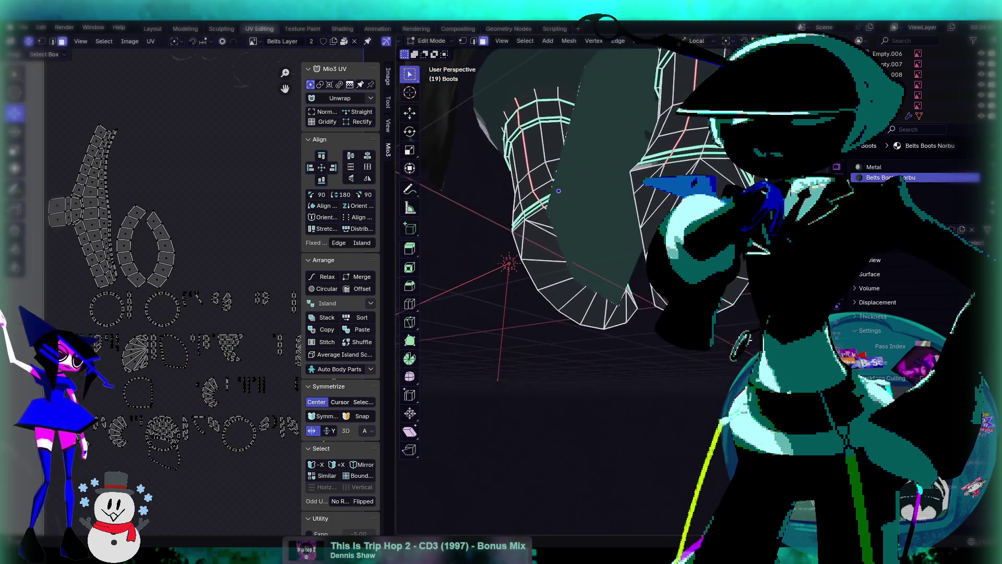
pyautogui.moveTo(720, 364); pyautogui.dragTo(554, 382, button='middle')
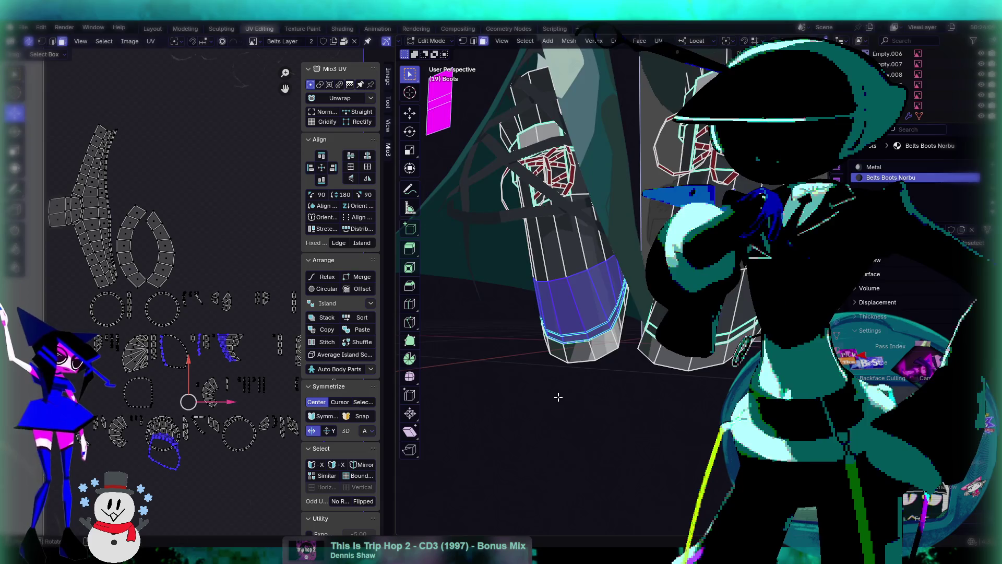
pyautogui.scroll(5, 588, 289)
pyautogui.moveTo(634, 300); pyautogui.dragTo(574, 296, button='middle')
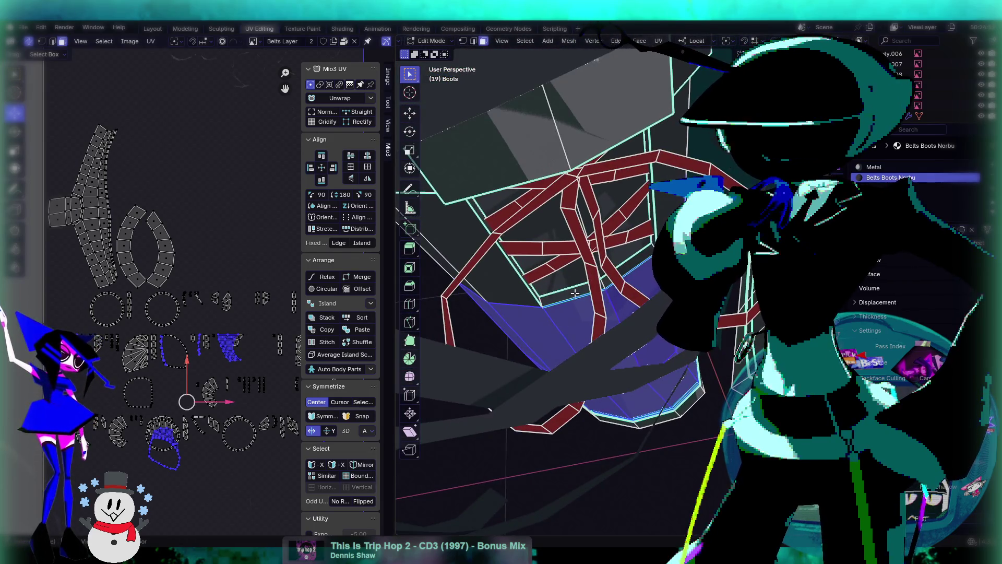
# Grow the face selection upward from the sole band with Ctrl+Numpad+, checking it from several angles
pyautogui.press('ctrl+KP_Add')
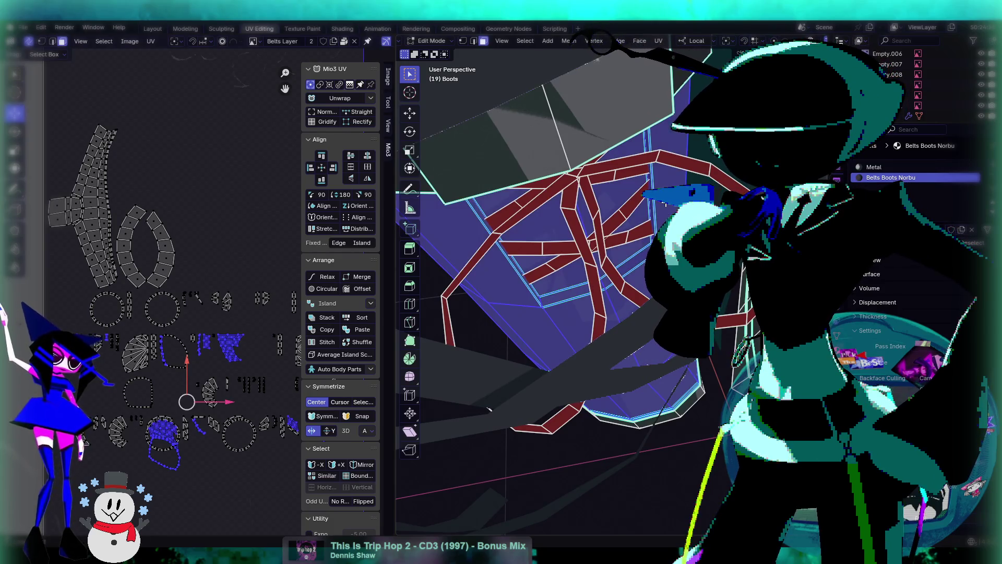
pyautogui.moveTo(624, 266)
pyautogui.mouseDown(button='middle')
pyautogui.moveTo(635, 295)
pyautogui.moveTo(565, 195)
pyautogui.moveTo(597, 178)
pyautogui.mouseUp(button='middle')
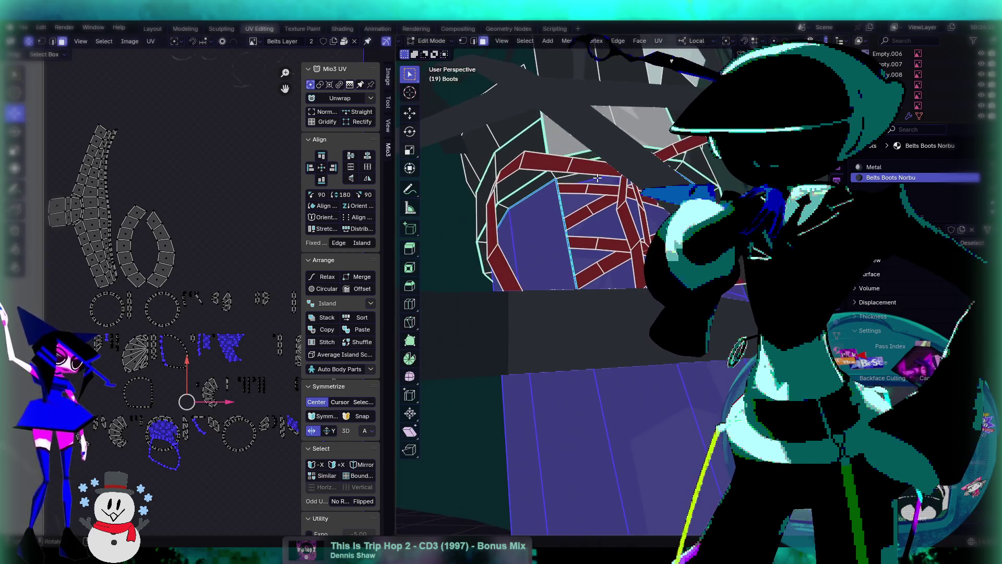
pyautogui.moveTo(634, 209)
pyautogui.mouseDown(button='middle')
pyautogui.moveTo(619, 209)
pyautogui.moveTo(615, 238)
pyautogui.mouseUp(button='middle')
pyautogui.scroll(-6, 565, 177)
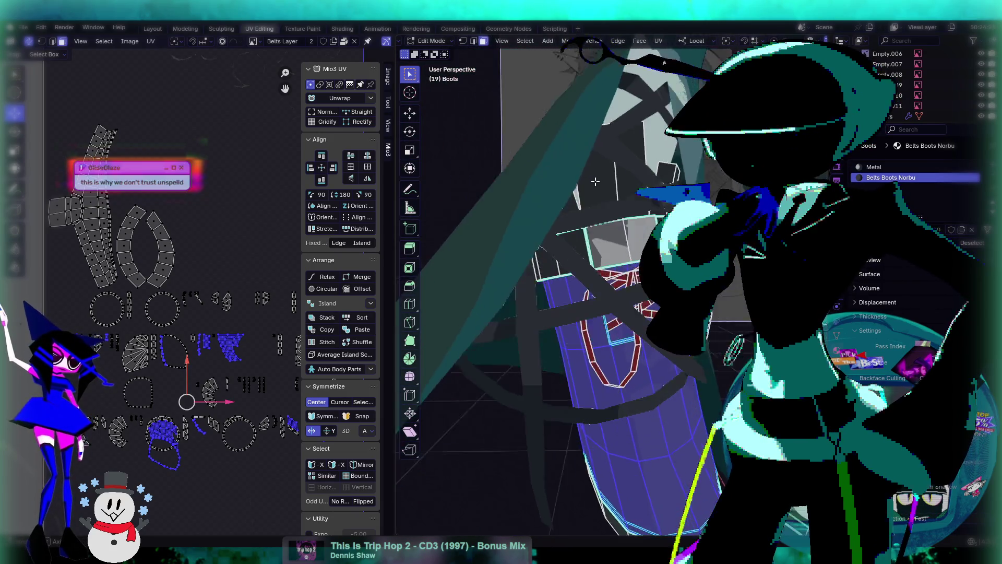
pyautogui.moveTo(605, 245)
pyautogui.mouseDown(button='middle')
pyautogui.moveTo(563, 251)
pyautogui.moveTo(542, 239)
pyautogui.mouseUp(button='middle')
pyautogui.scroll(3, 563, 251)
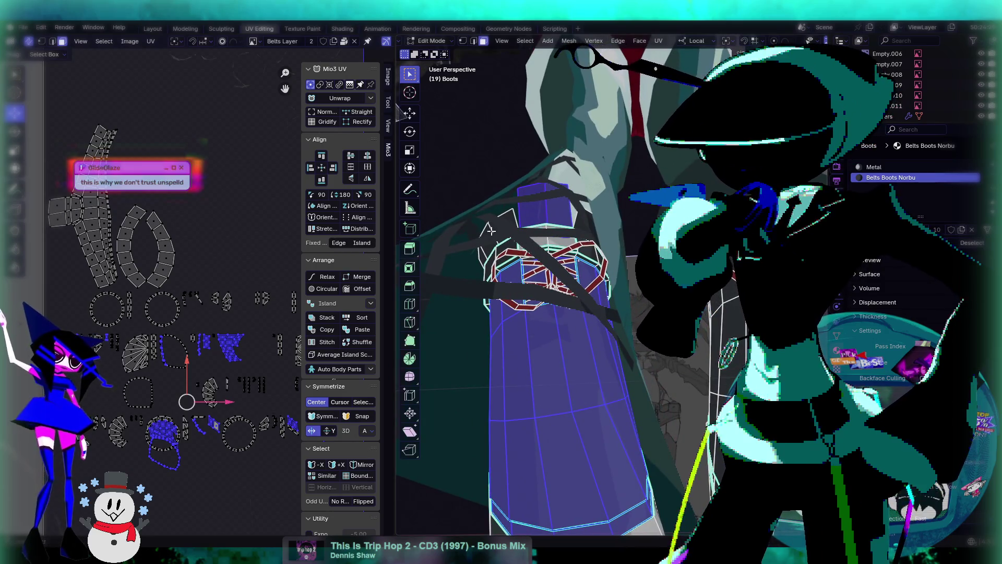
pyautogui.moveTo(610, 262)
pyautogui.mouseDown(button='middle')
pyautogui.moveTo(632, 324)
pyautogui.moveTo(600, 298)
pyautogui.moveTo(569, 368)
pyautogui.mouseUp(button='middle')
pyautogui.scroll(-1, 184, 407)
pyautogui.scroll(-2, 184, 406)
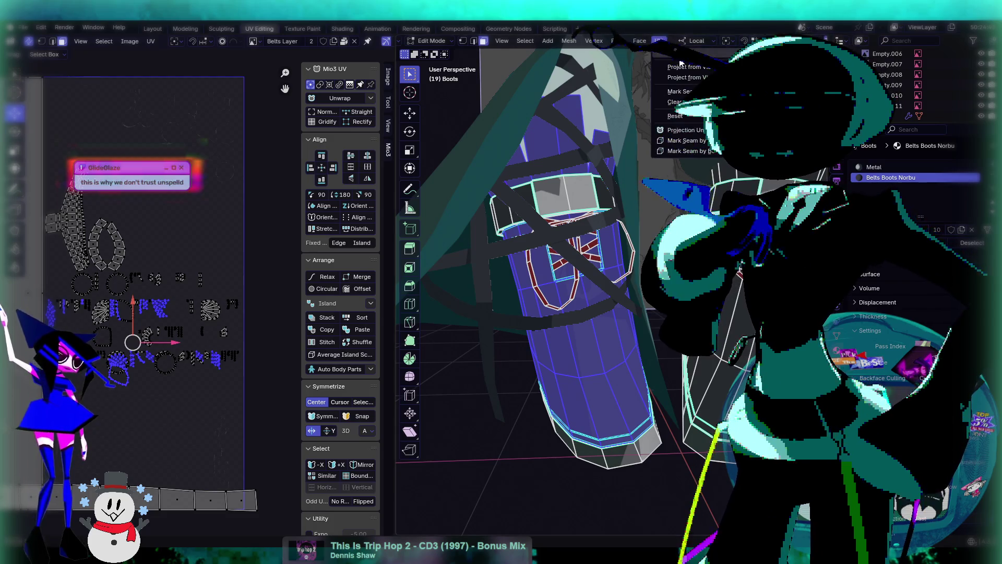
# Unwrap the selected boot body faces and scale the new UV island down
pyautogui.click(678, 53)
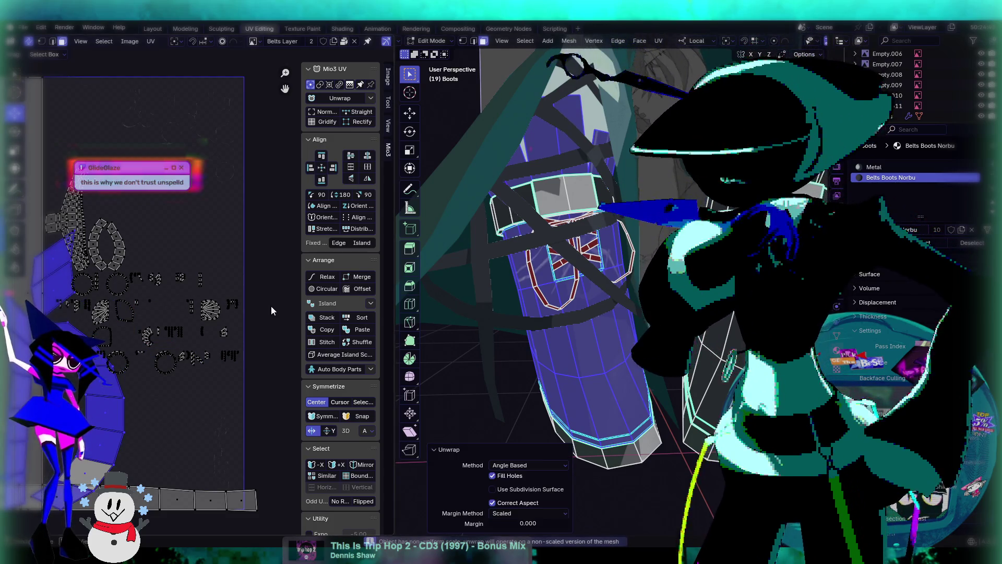
pyautogui.scroll(3, 218, 315)
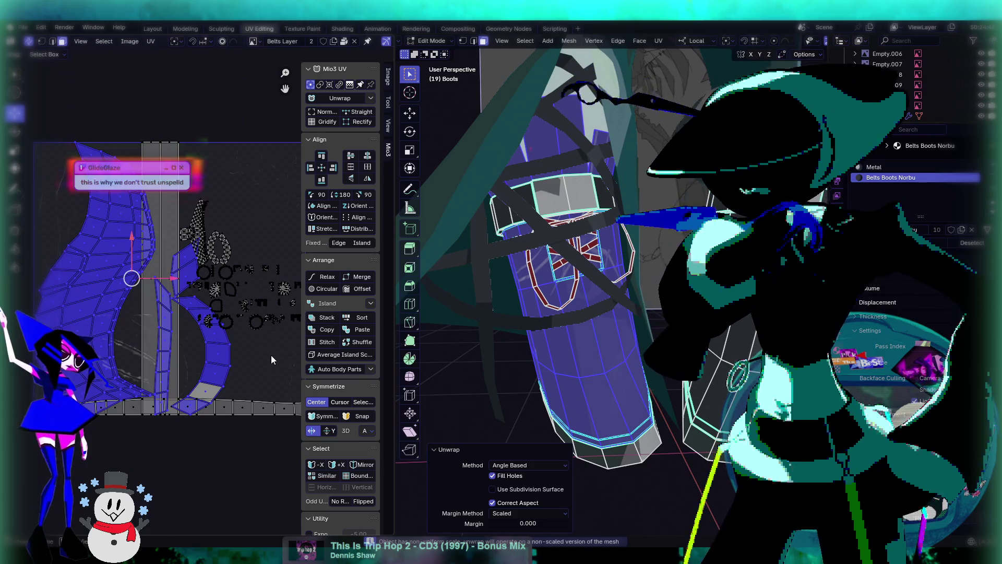
pyautogui.press('s')
pyautogui.click(160, 309)
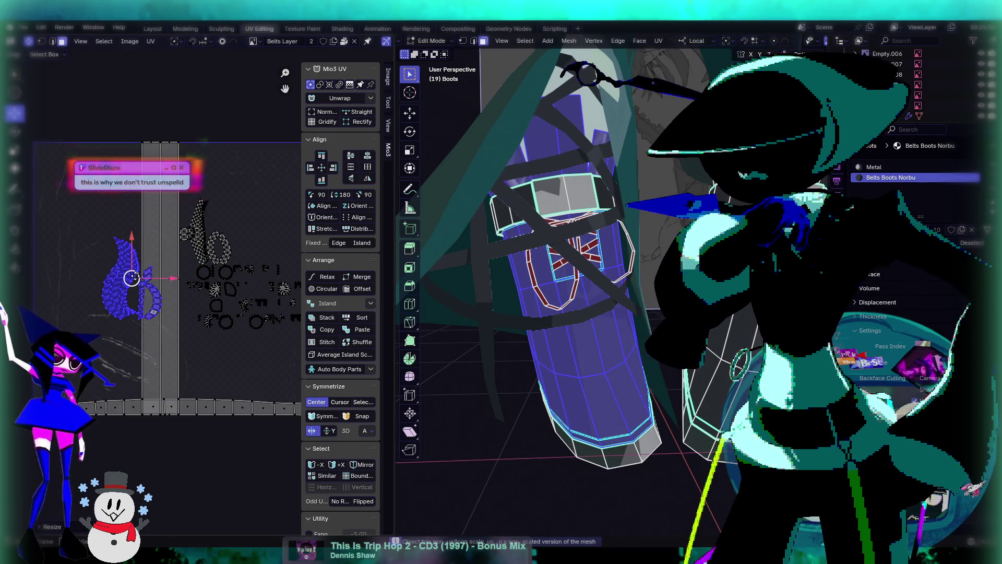
# Move the island into free space beside the tall vertical strips, then deselect it
pyautogui.press('g')
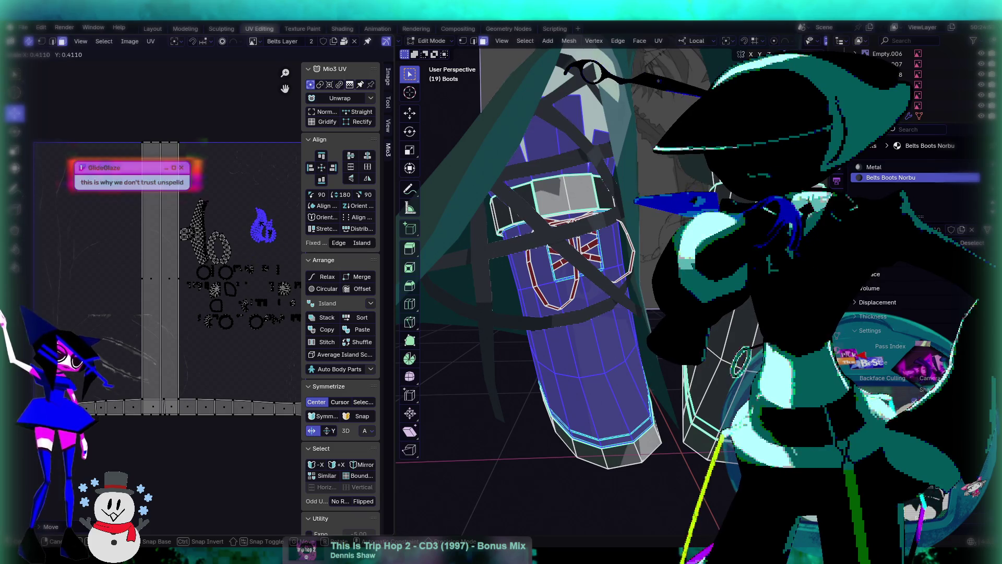
pyautogui.click(270, 235)
pyautogui.moveTo(266, 227); pyautogui.dragTo(256, 235)
pyautogui.scroll(5, 256, 236)
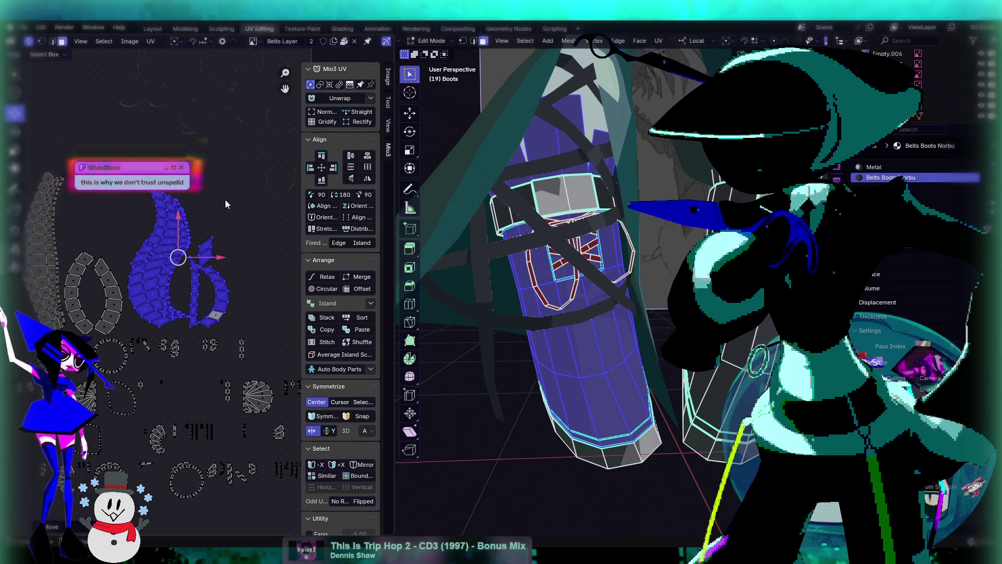
pyautogui.scroll(4, 230, 206)
pyautogui.scroll(-2, 211, 216)
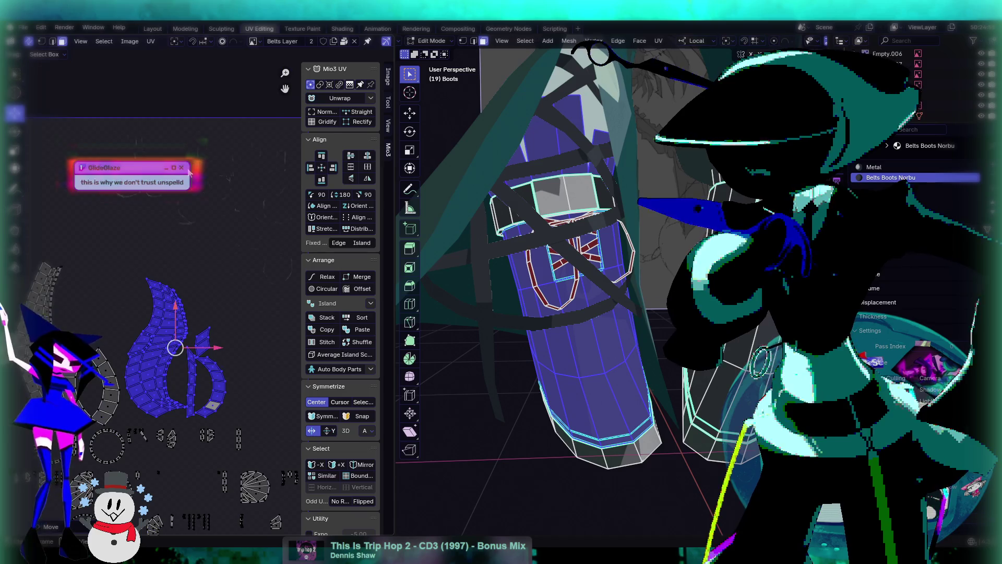
pyautogui.scroll(3, 211, 217)
pyautogui.scroll(-6, 204, 299)
pyautogui.scroll(2, 204, 334)
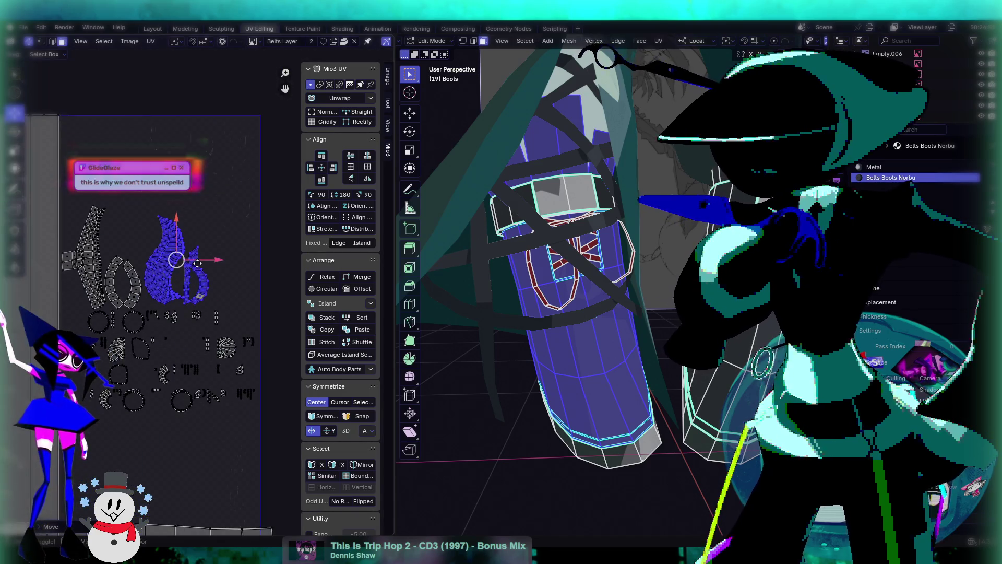
pyautogui.scroll(2, 193, 269)
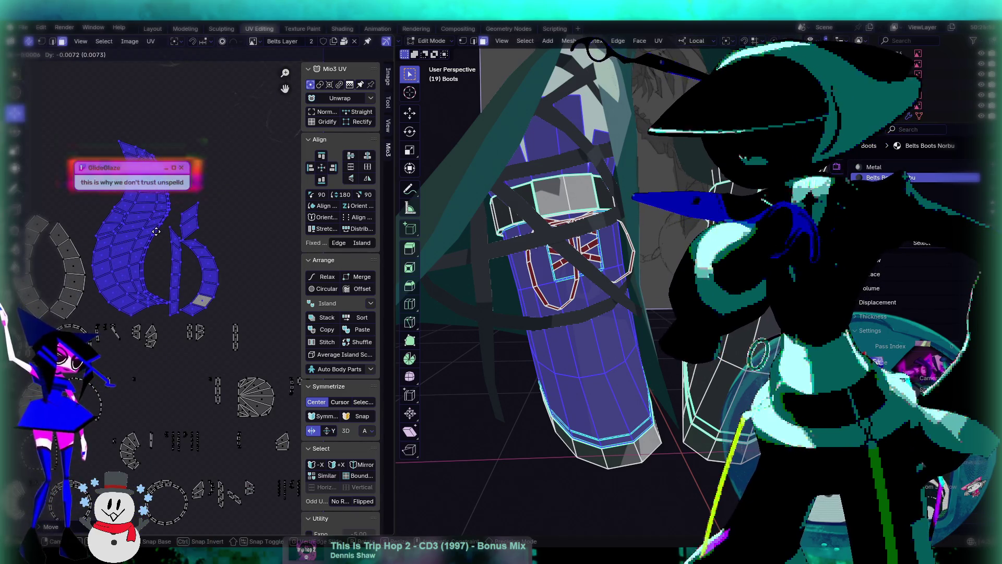
pyautogui.scroll(-5, 233, 297)
pyautogui.click(286, 330)
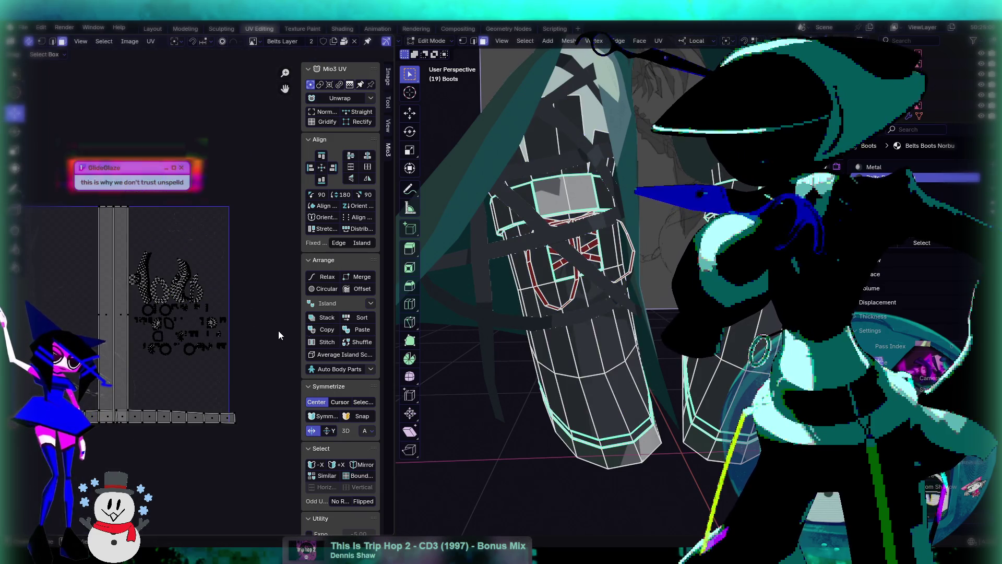
pyautogui.press('Tab')
pyautogui.moveTo(584, 375); pyautogui.dragTo(634, 440, button='middle')
pyautogui.scroll(-6, 665, 477)
pyautogui.scroll(3, 568, 270)
pyautogui.scroll(3, 568, 269)
pyautogui.moveTo(530, 296)
pyautogui.mouseDown(button='middle')
pyautogui.moveTo(611, 324)
pyautogui.moveTo(658, 315)
pyautogui.moveTo(646, 311)
pyautogui.moveTo(621, 337)
pyautogui.moveTo(639, 329)
pyautogui.mouseUp(button='middle')
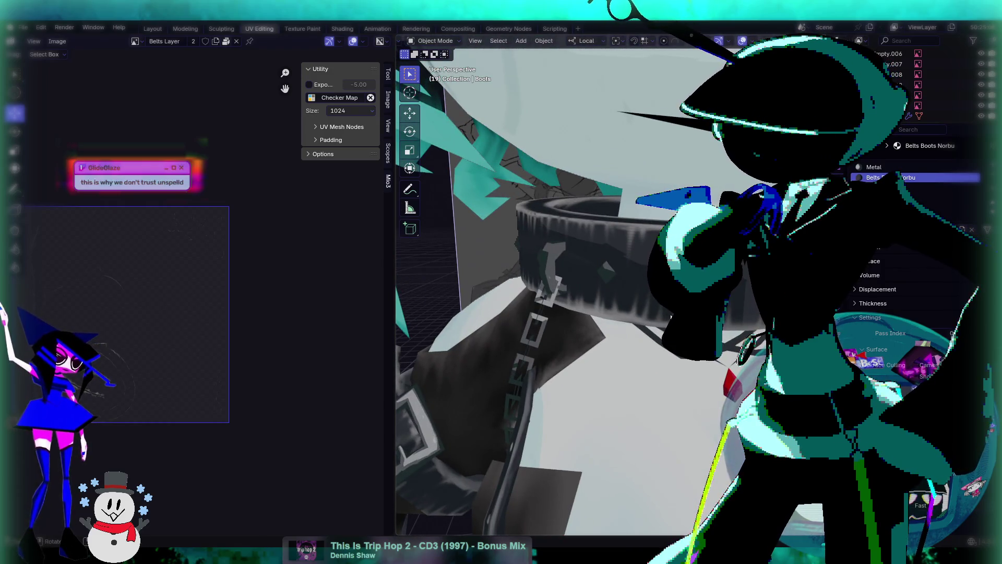
pyautogui.scroll(-3, 639, 330)
pyautogui.scroll(-3, 638, 329)
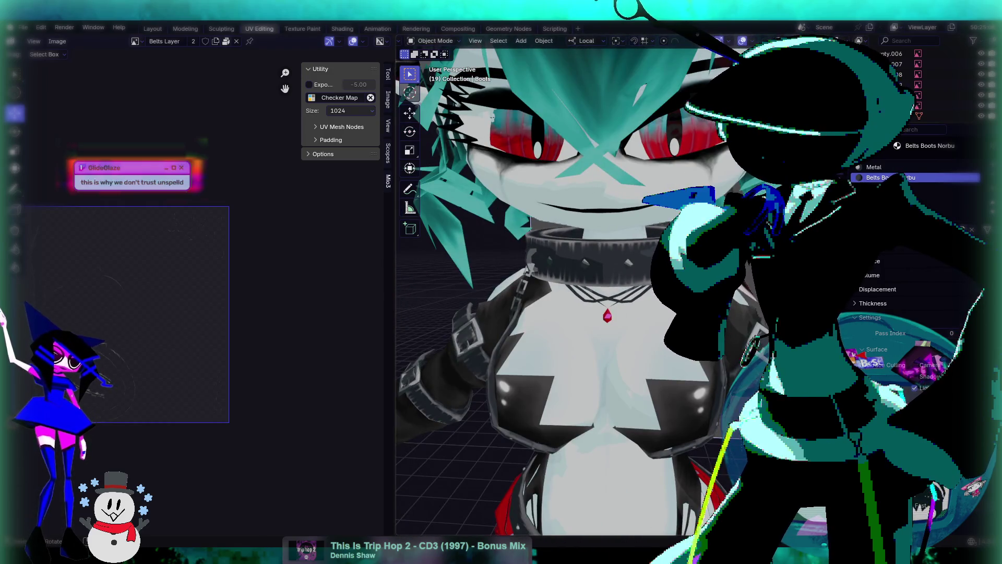
pyautogui.moveTo(639, 330); pyautogui.dragTo(618, 313, button='middle')
pyautogui.moveTo(699, 313)
pyautogui.mouseDown(button='middle')
pyautogui.moveTo(662, 419)
pyautogui.moveTo(646, 293)
pyautogui.moveTo(657, 327)
pyautogui.mouseUp(button='middle')
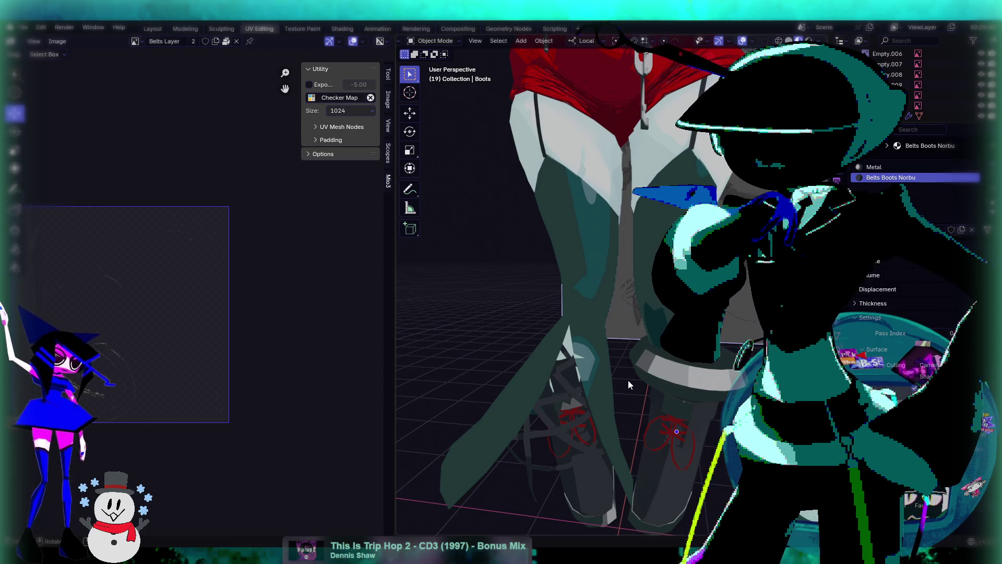
pyautogui.moveTo(634, 403)
pyautogui.mouseDown(button='middle')
pyautogui.moveTo(602, 272)
pyautogui.moveTo(481, 237)
pyautogui.moveTo(470, 245)
pyautogui.mouseUp(button='middle')
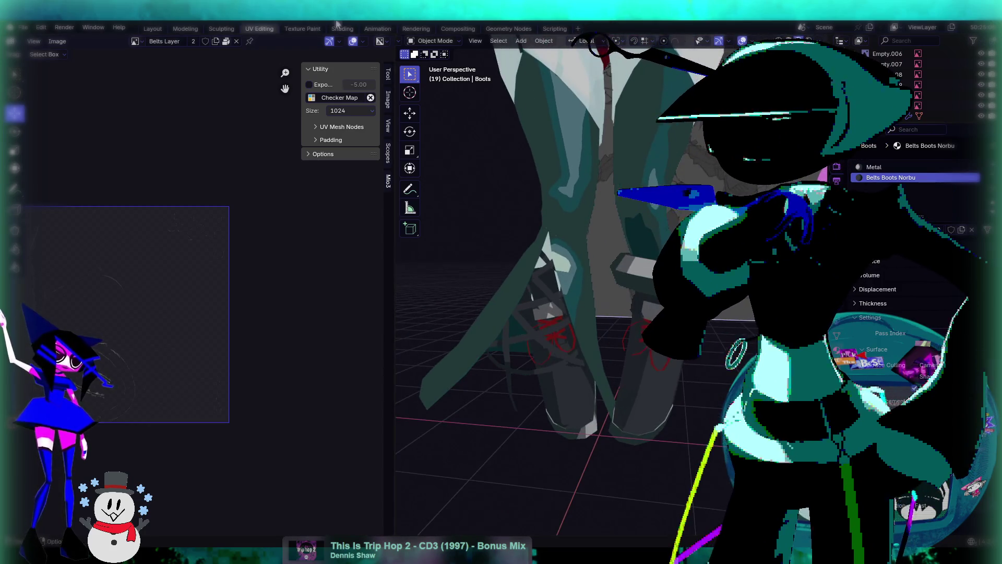
pyautogui.hotkey('ctrl', 'pagedown')
# Pick the Smear brush and select the whole boot mesh in Edit Mode with A
pyautogui.scroll(3, 635, 387)
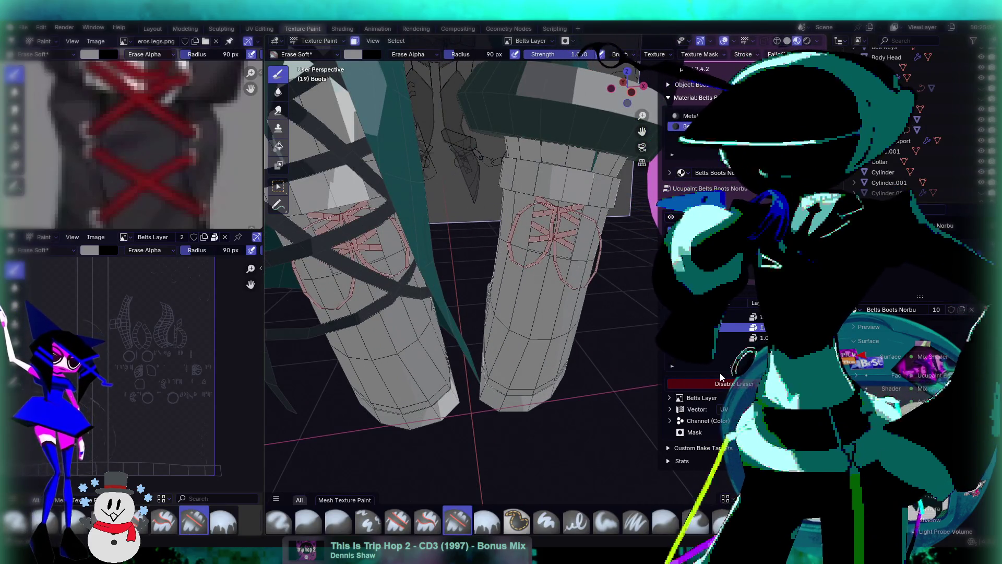
pyautogui.click(279, 110)
pyautogui.moveTo(570, 339); pyautogui.dragTo(548, 344, button='middle')
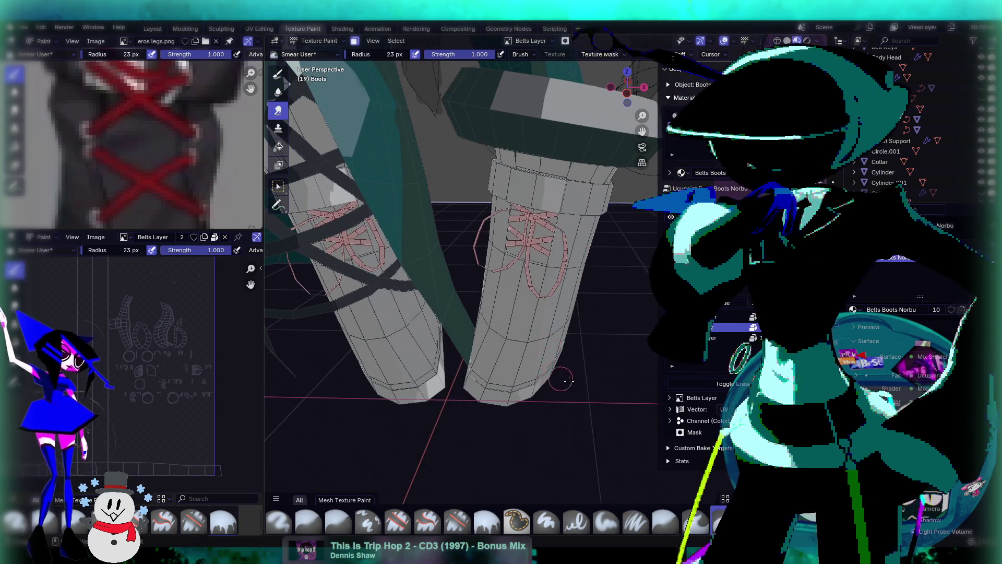
pyautogui.moveTo(569, 381); pyautogui.dragTo(579, 377, button='middle')
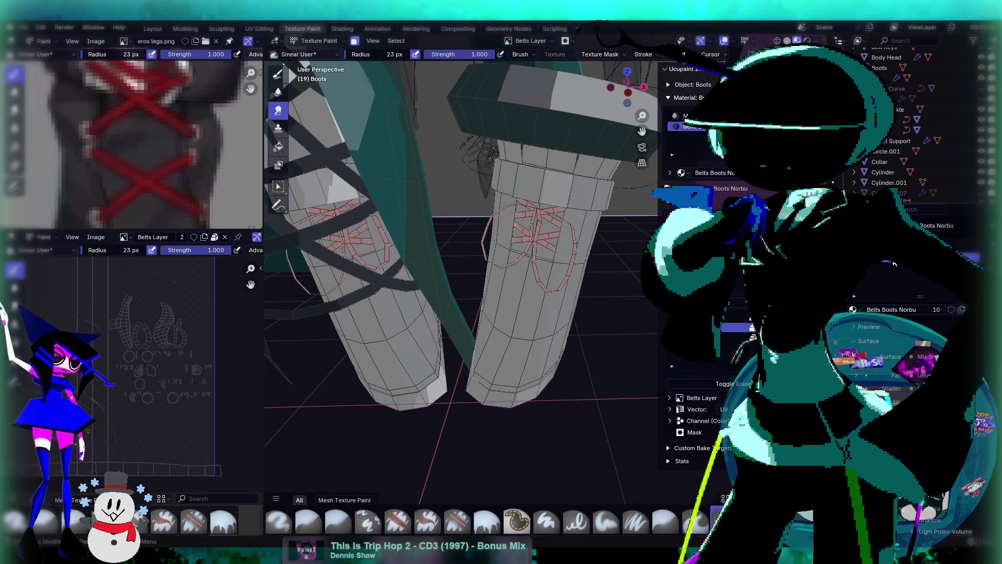
pyautogui.press('Tab')
pyautogui.press('a')
pyautogui.press('Tab')
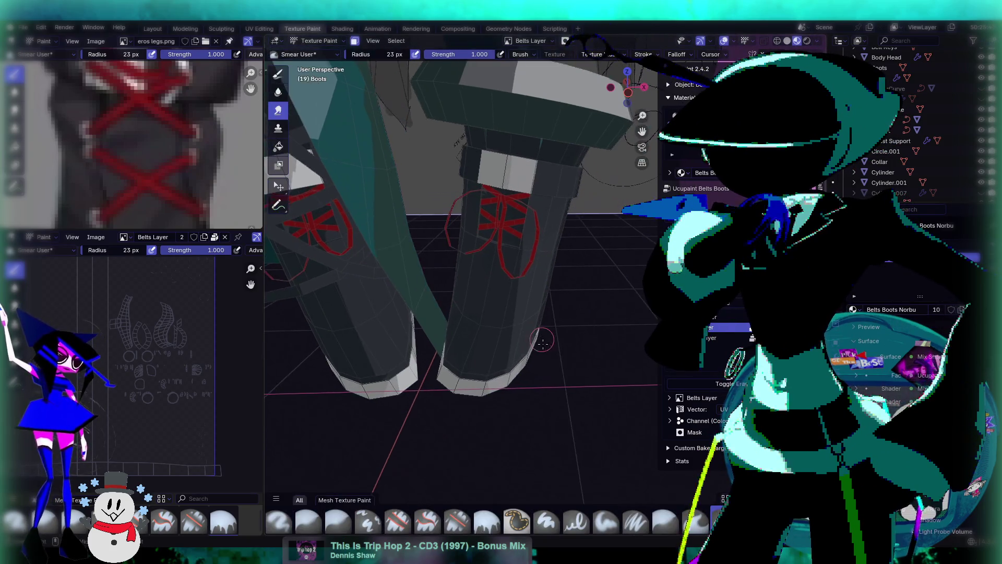
# With the Paint Soft brush, undo a trial white stroke and dab white on the right boot's lower edge
pyautogui.moveTo(541, 339); pyautogui.dragTo(505, 356, button='middle')
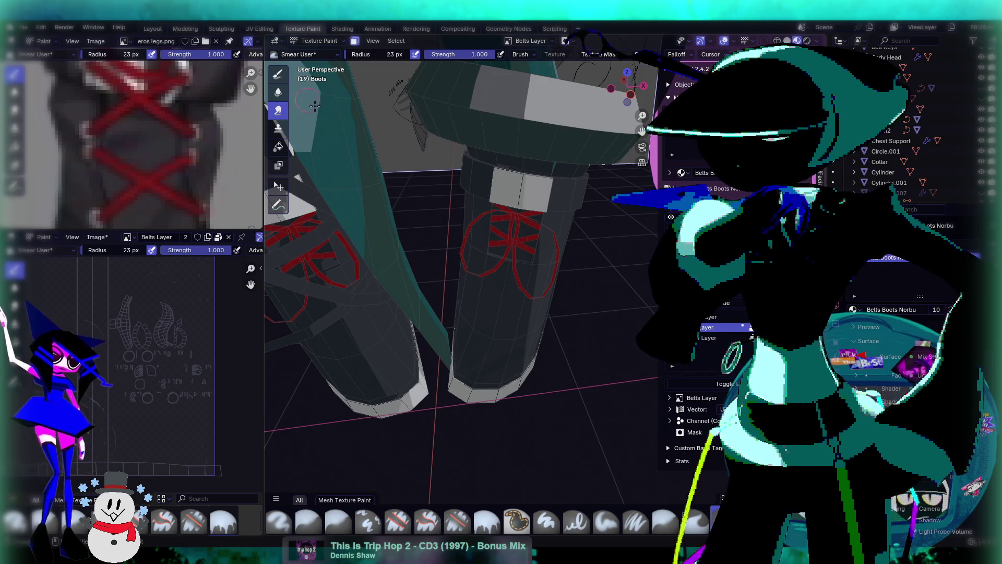
pyautogui.click(278, 73)
pyautogui.moveTo(461, 305); pyautogui.dragTo(540, 339)
pyautogui.moveTo(528, 371)
pyautogui.mouseDown(button='middle')
pyautogui.moveTo(514, 329)
pyautogui.moveTo(491, 357)
pyautogui.mouseUp(button='middle')
pyautogui.hotkey('ctrl', 'z')
pyautogui.moveTo(479, 403)
pyautogui.mouseDown(button='middle')
pyautogui.moveTo(485, 392)
pyautogui.moveTo(497, 398)
pyautogui.moveTo(616, 251)
pyautogui.moveTo(633, 161)
pyautogui.mouseUp(button='middle')
pyautogui.scroll(3, 496, 398)
pyautogui.moveTo(608, 240)
pyautogui.mouseDown(button='middle')
pyautogui.moveTo(528, 277)
pyautogui.moveTo(589, 258)
pyautogui.mouseUp(button='middle')
pyautogui.click(527, 277)
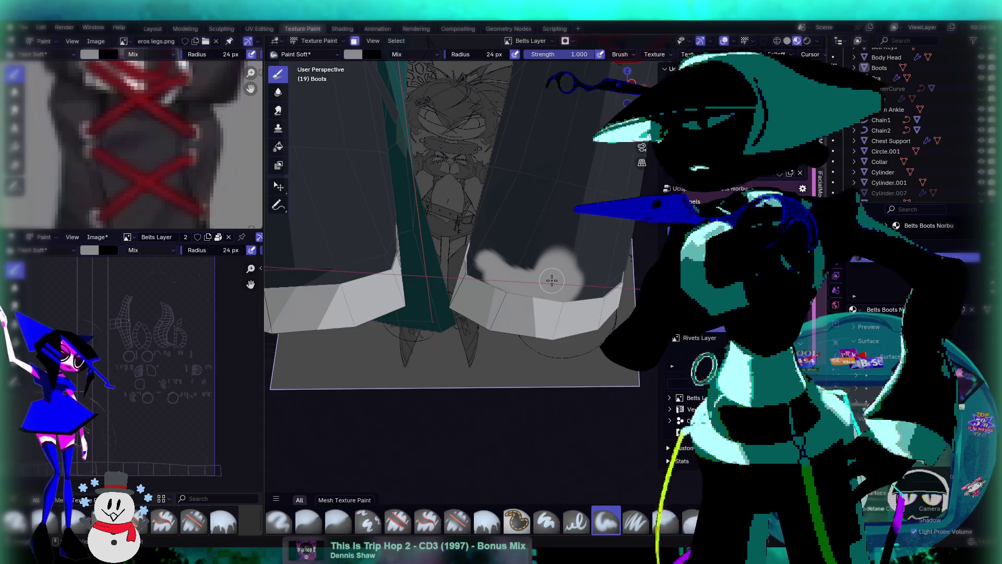
# Lay a first soft white stroke along the boot's lower edge above the sole band
pyautogui.moveTo(534, 304)
pyautogui.mouseDown(button='middle')
pyautogui.moveTo(516, 232)
pyautogui.moveTo(509, 244)
pyautogui.mouseUp(button='middle')
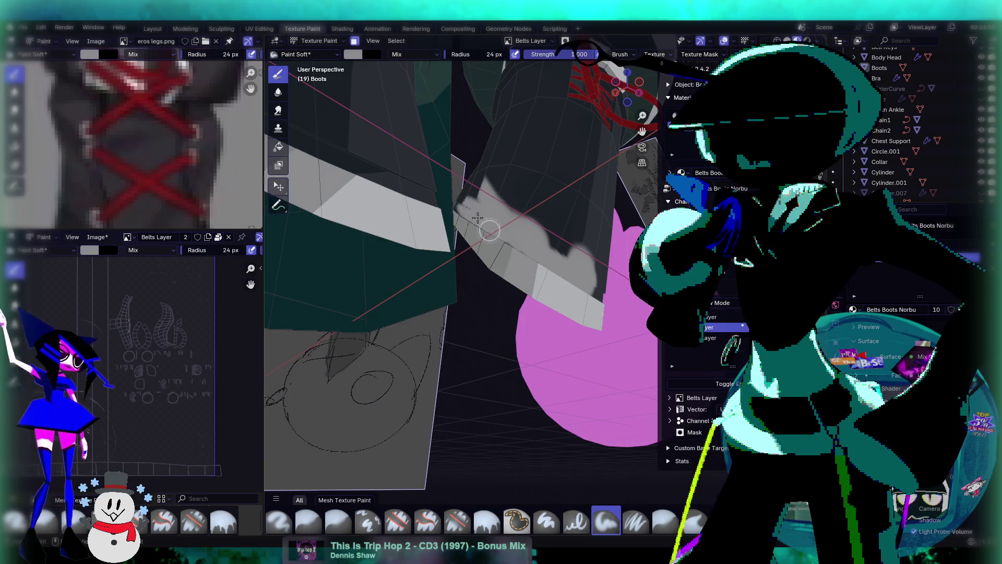
pyautogui.moveTo(462, 200); pyautogui.dragTo(461, 206, button='middle')
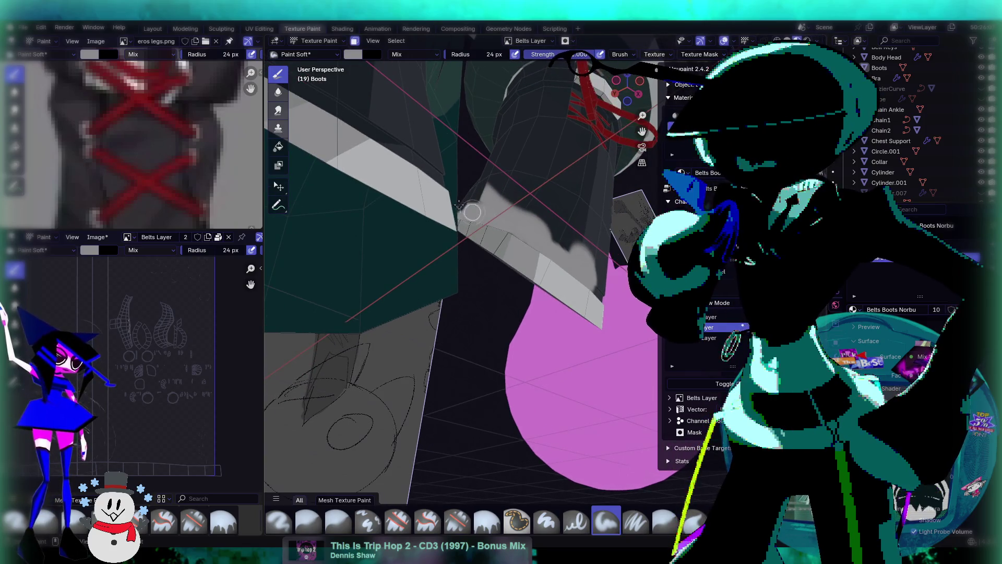
pyautogui.moveTo(602, 293)
pyautogui.mouseDown(button='middle')
pyautogui.moveTo(563, 286)
pyautogui.moveTo(568, 294)
pyautogui.mouseUp(button='middle')
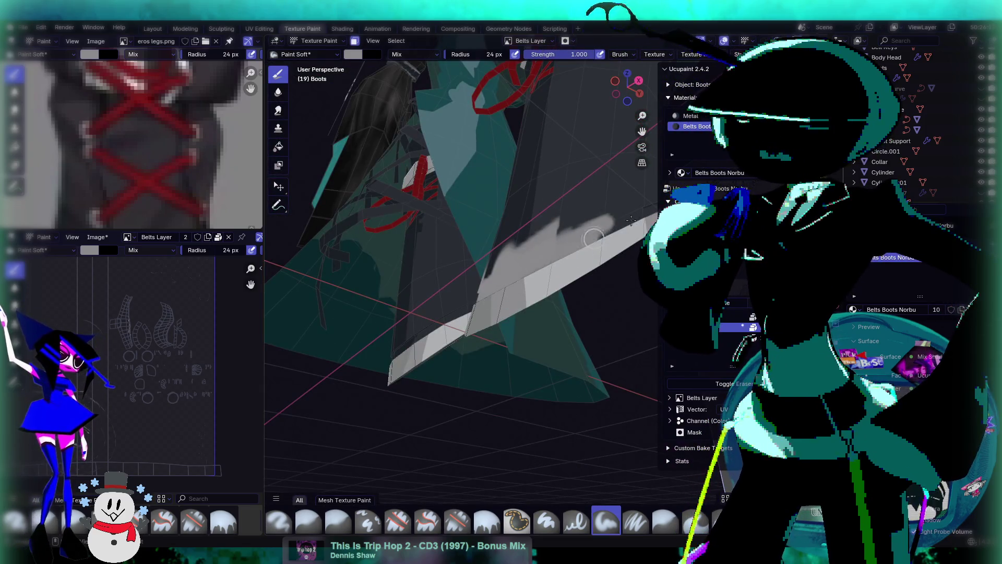
pyautogui.moveTo(598, 237); pyautogui.dragTo(450, 255, button='middle')
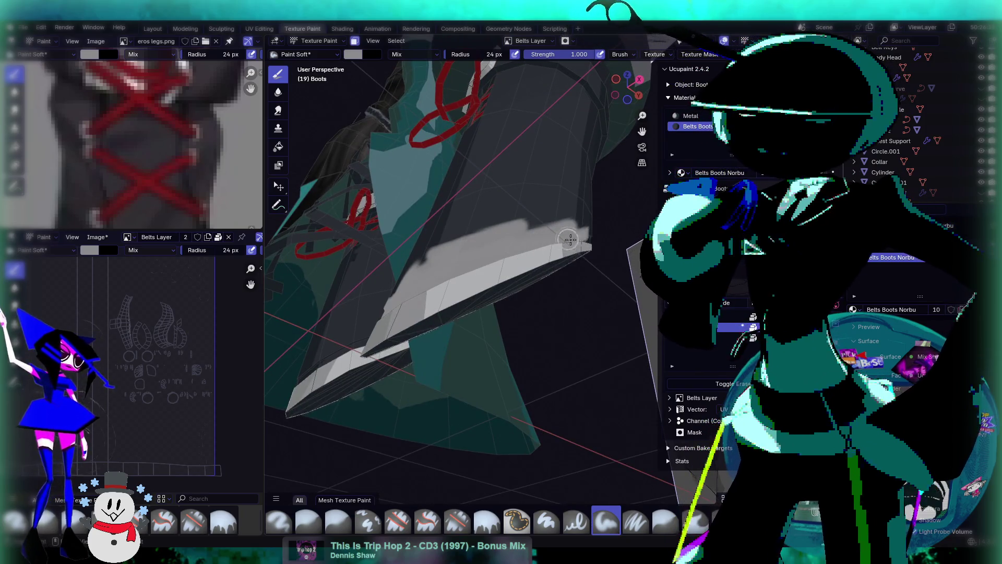
pyautogui.moveTo(580, 237)
pyautogui.mouseDown(button='middle')
pyautogui.moveTo(569, 166)
pyautogui.moveTo(541, 200)
pyautogui.mouseUp(button='middle')
pyautogui.moveTo(577, 164)
pyautogui.mouseDown(button='middle')
pyautogui.moveTo(539, 197)
pyautogui.moveTo(422, 248)
pyautogui.mouseUp(button='middle')
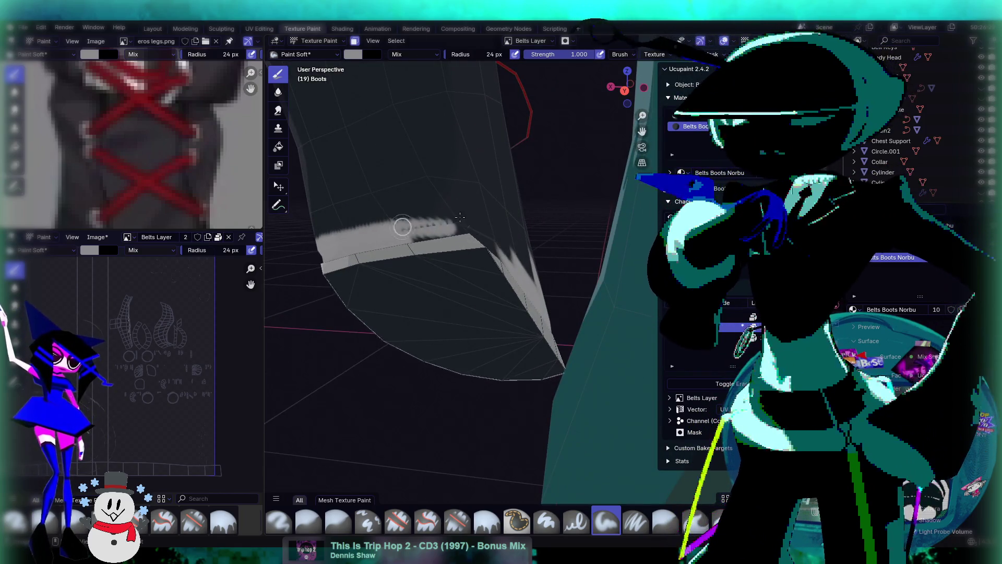
pyautogui.moveTo(460, 217); pyautogui.dragTo(460, 217)
pyautogui.moveTo(460, 217)
pyautogui.mouseDown(button='middle')
pyautogui.moveTo(422, 158)
pyautogui.moveTo(462, 193)
pyautogui.moveTo(463, 251)
pyautogui.moveTo(481, 282)
pyautogui.mouseUp(button='middle')
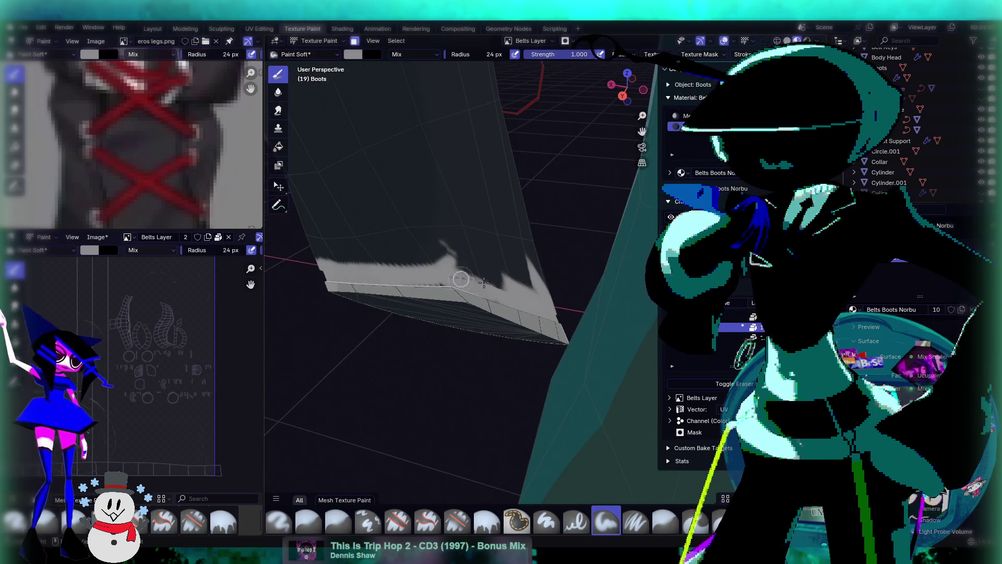
pyautogui.moveTo(413, 286); pyautogui.dragTo(446, 207, button='middle')
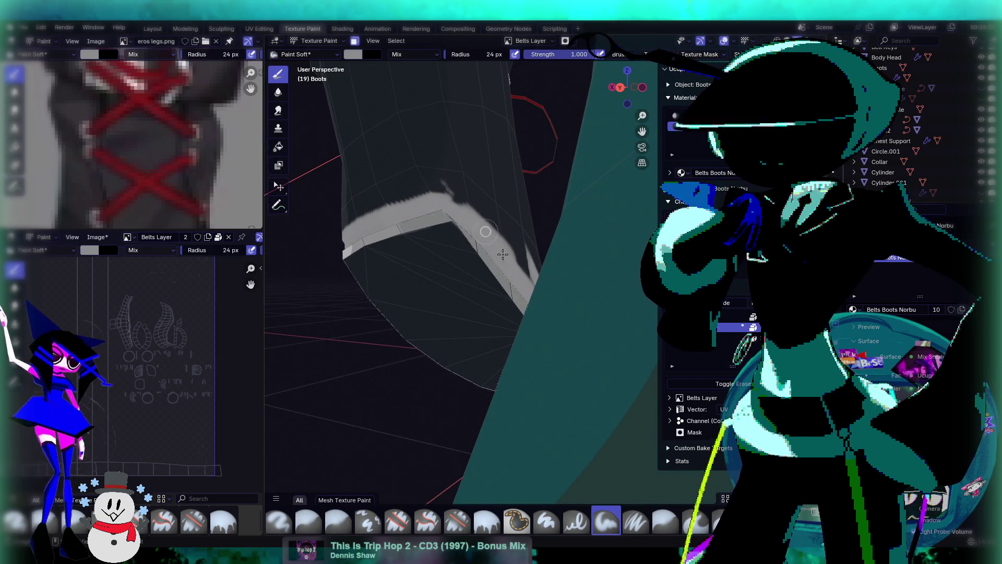
pyautogui.moveTo(537, 277)
pyautogui.mouseDown(button='middle')
pyautogui.moveTo(530, 264)
pyautogui.moveTo(579, 247)
pyautogui.moveTo(547, 306)
pyautogui.moveTo(581, 286)
pyautogui.moveTo(542, 285)
pyautogui.mouseUp(button='middle')
# Extend the white trim across the band and along its top edge, then return to Object Mode
pyautogui.moveTo(418, 268); pyautogui.dragTo(368, 262)
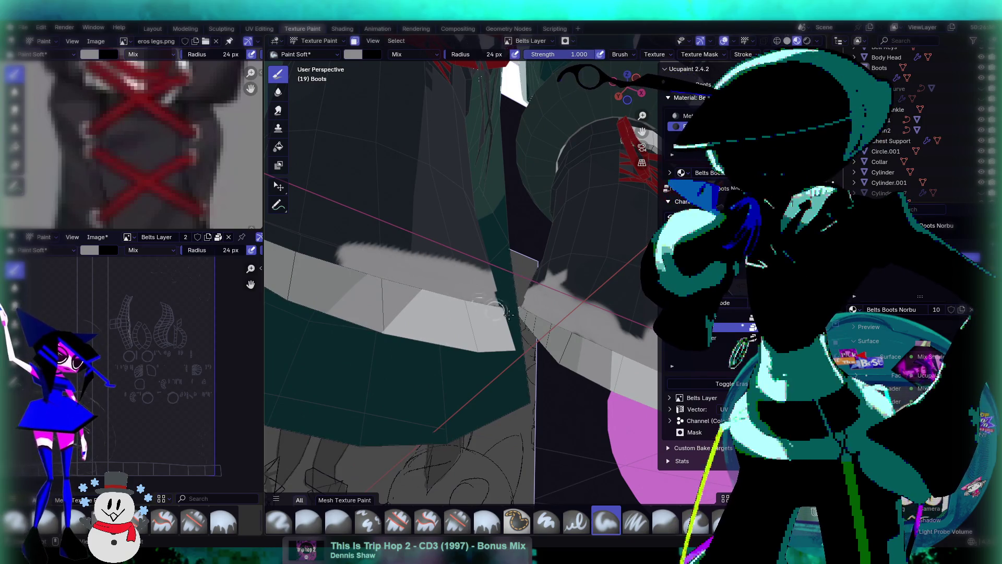
pyautogui.moveTo(503, 313)
pyautogui.mouseDown(button='middle')
pyautogui.moveTo(466, 377)
pyautogui.moveTo(490, 212)
pyautogui.mouseUp(button='middle')
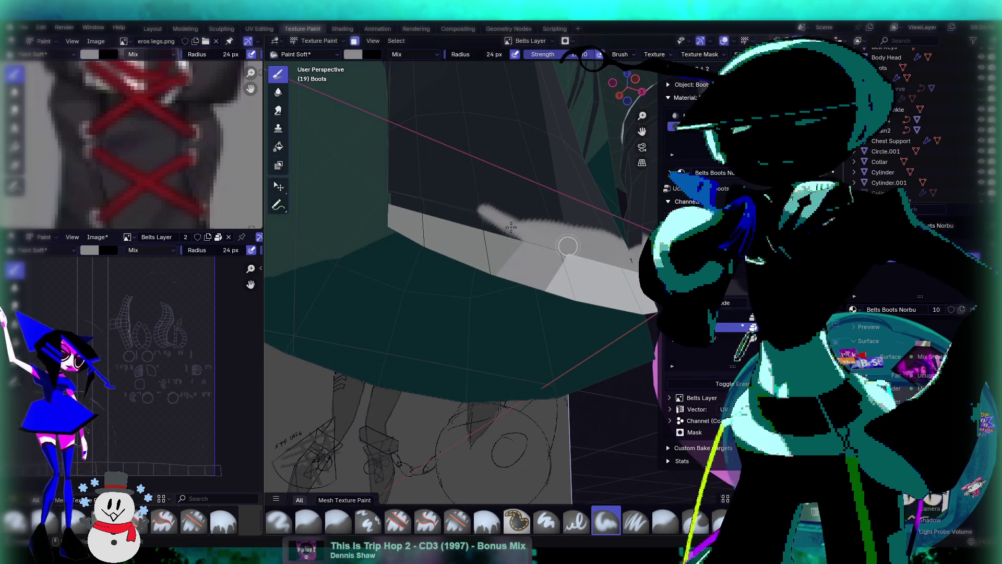
pyautogui.moveTo(491, 220); pyautogui.dragTo(499, 220)
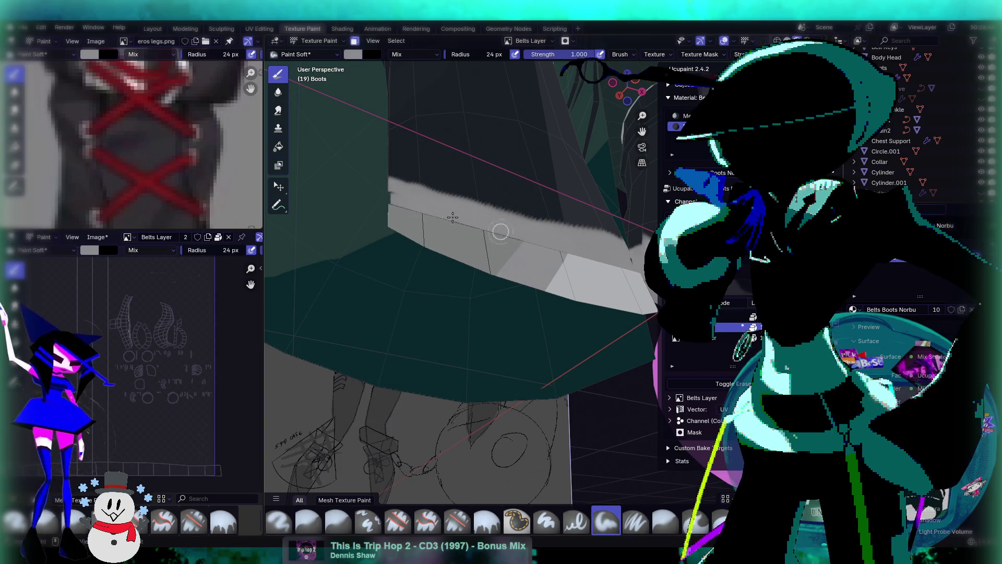
pyautogui.moveTo(596, 255)
pyautogui.mouseDown(button='middle')
pyautogui.moveTo(577, 242)
pyautogui.moveTo(501, 275)
pyautogui.moveTo(540, 244)
pyautogui.mouseUp(button='middle')
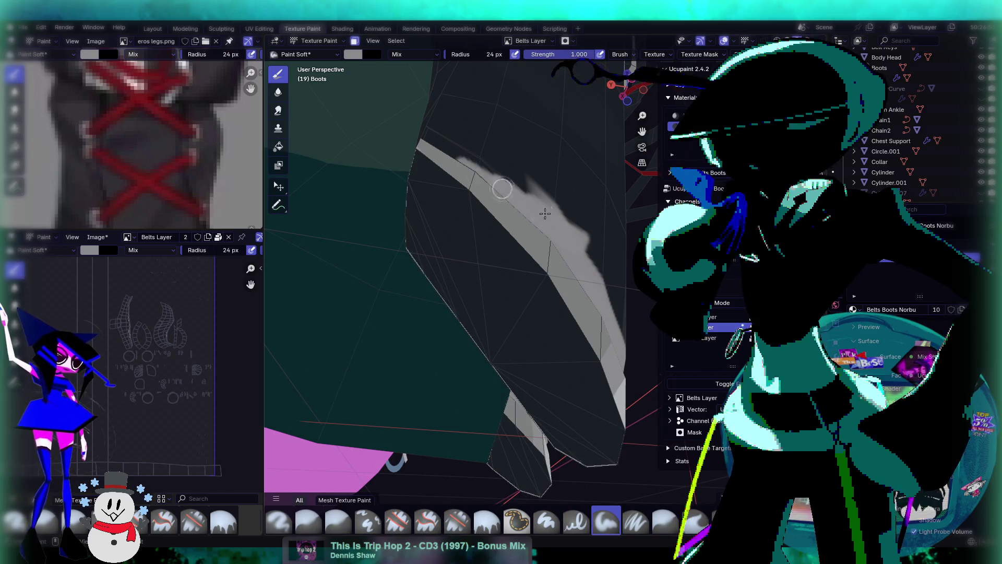
pyautogui.moveTo(604, 329)
pyautogui.mouseDown(button='middle')
pyautogui.moveTo(580, 216)
pyautogui.moveTo(600, 200)
pyautogui.moveTo(573, 205)
pyautogui.mouseUp(button='middle')
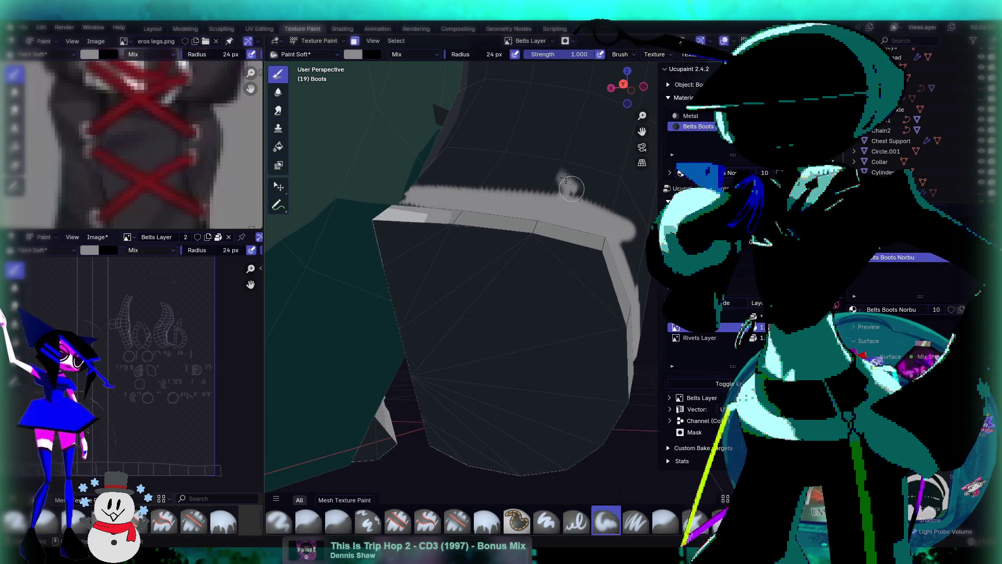
pyautogui.moveTo(572, 190); pyautogui.dragTo(488, 191)
pyautogui.moveTo(568, 220); pyautogui.dragTo(577, 276, button='middle')
pyautogui.moveTo(527, 295)
pyautogui.mouseDown(button='middle')
pyautogui.moveTo(571, 233)
pyautogui.moveTo(568, 210)
pyautogui.moveTo(569, 254)
pyautogui.mouseUp(button='middle')
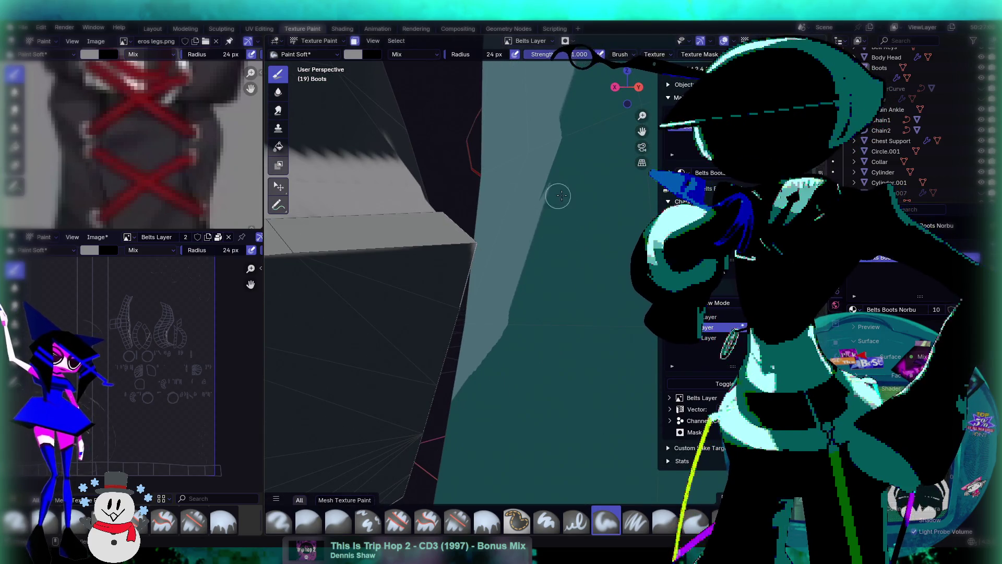
pyautogui.scroll(-3, 518, 277)
pyautogui.moveTo(518, 278); pyautogui.dragTo(501, 261, button='middle')
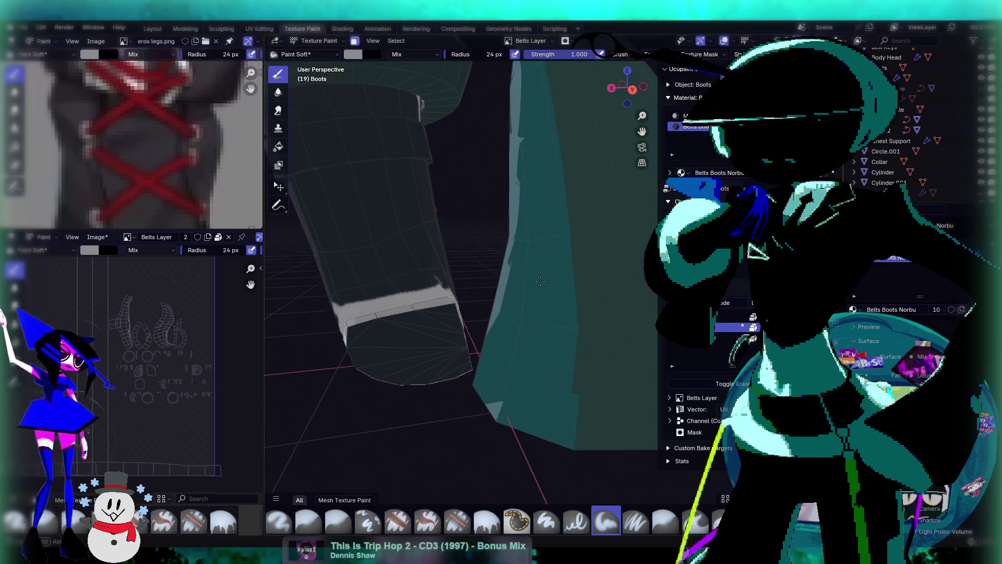
pyautogui.click(318, 40)
pyautogui.click(315, 63)
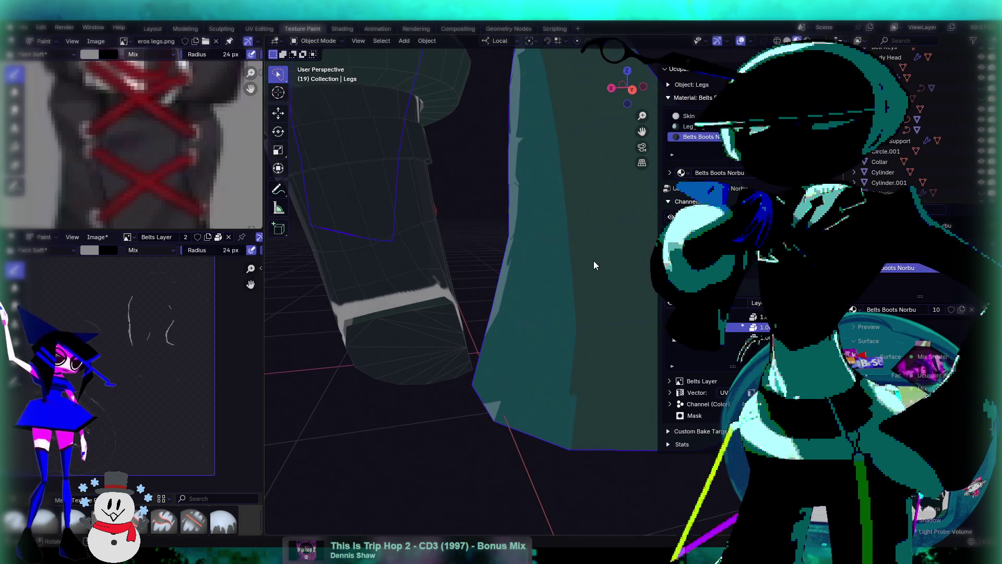
# Hide the Chain Ankle ring on the left boot with H and inspect both painted boots
pyautogui.moveTo(574, 264)
pyautogui.mouseDown(button='middle')
pyautogui.moveTo(571, 308)
pyautogui.moveTo(539, 286)
pyautogui.mouseUp(button='middle')
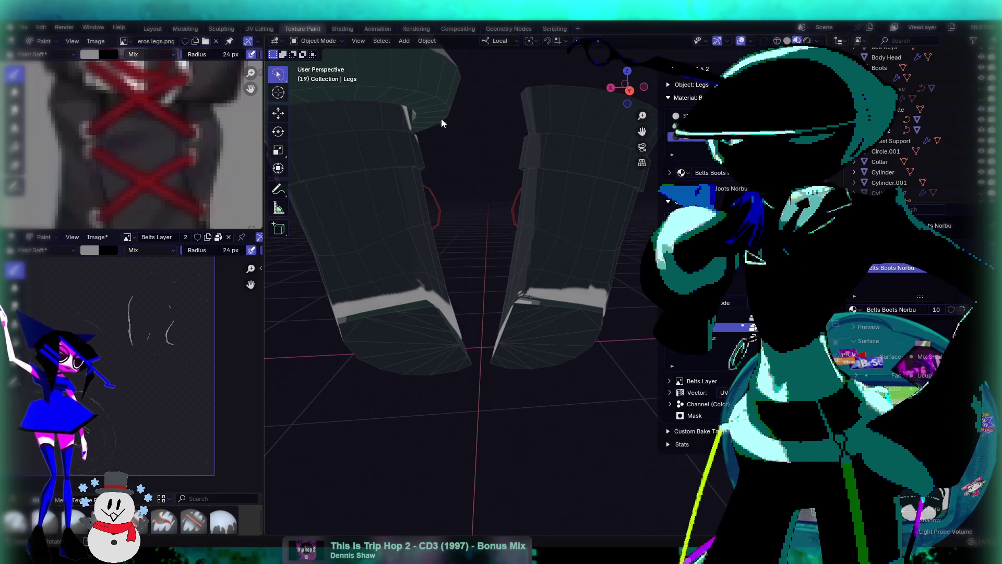
pyautogui.click(460, 134)
pyautogui.press('h')
pyautogui.moveTo(514, 282); pyautogui.dragTo(463, 284, button='middle')
pyautogui.moveTo(453, 164)
pyautogui.mouseDown(button='middle')
pyautogui.moveTo(537, 286)
pyautogui.moveTo(504, 301)
pyautogui.mouseUp(button='middle')
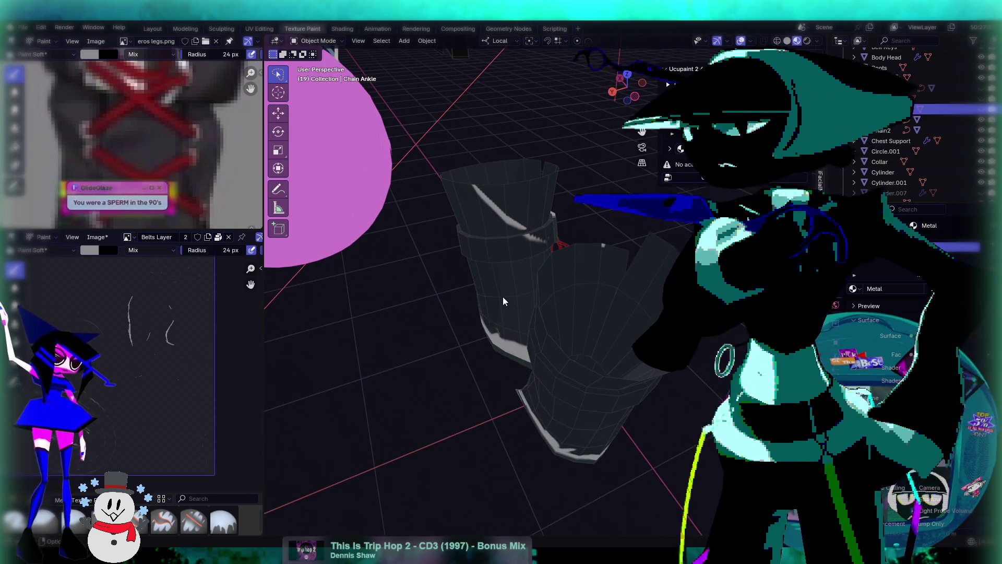
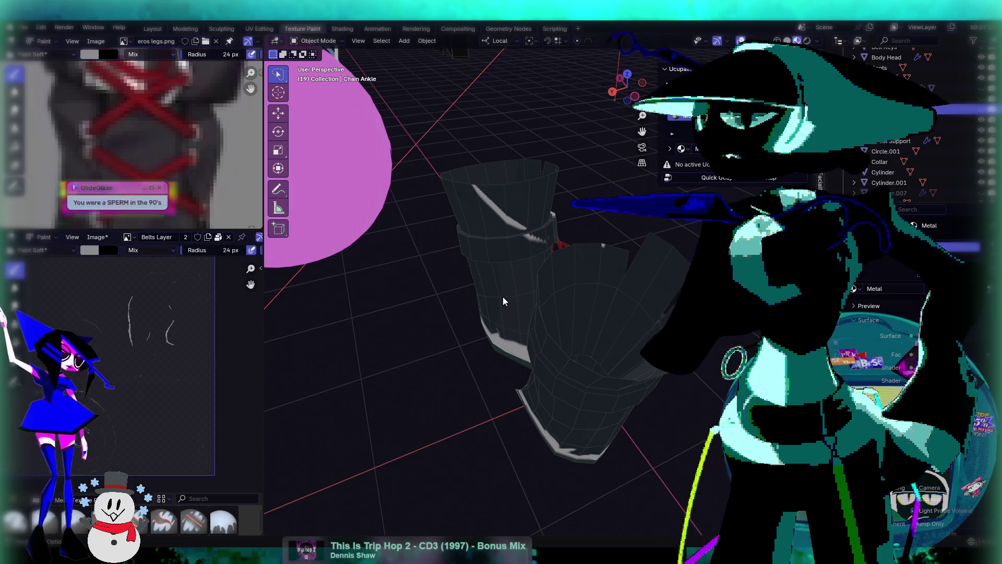
# Select the Boots mesh and open the interaction mode dropdown
pyautogui.moveTo(503, 301)
pyautogui.mouseDown(button='middle')
pyautogui.moveTo(546, 250)
pyautogui.moveTo(572, 236)
pyautogui.moveTo(384, 170)
pyautogui.moveTo(480, 253)
pyautogui.moveTo(553, 264)
pyautogui.moveTo(541, 248)
pyautogui.mouseUp(button='middle')
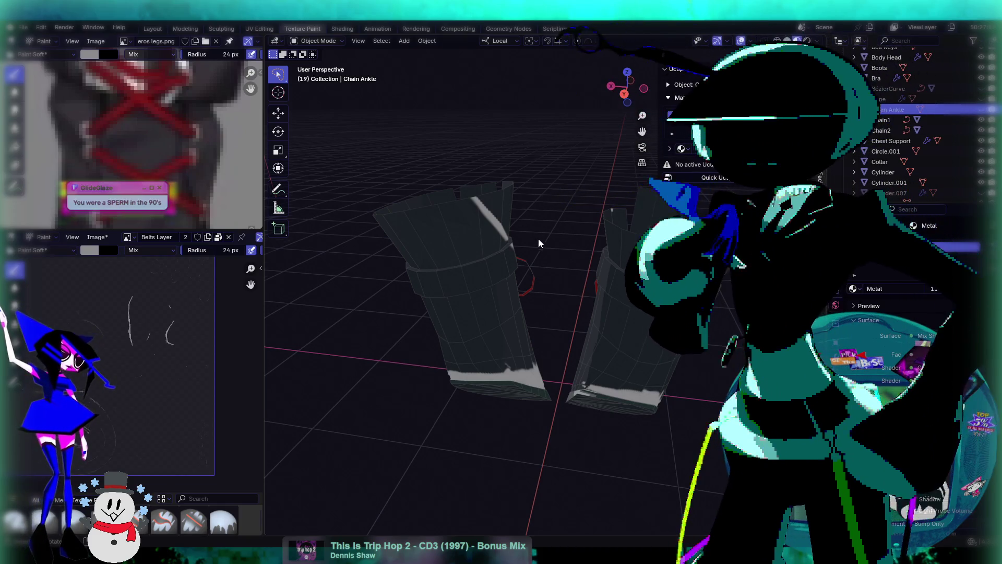
pyautogui.moveTo(539, 241); pyautogui.dragTo(503, 232, button='middle')
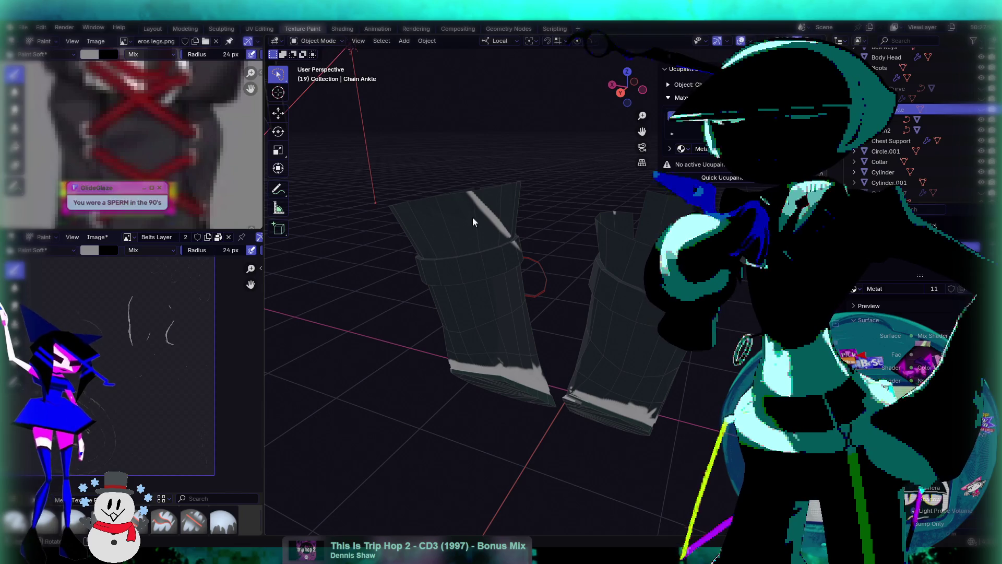
pyautogui.click(495, 221)
pyautogui.click(317, 41)
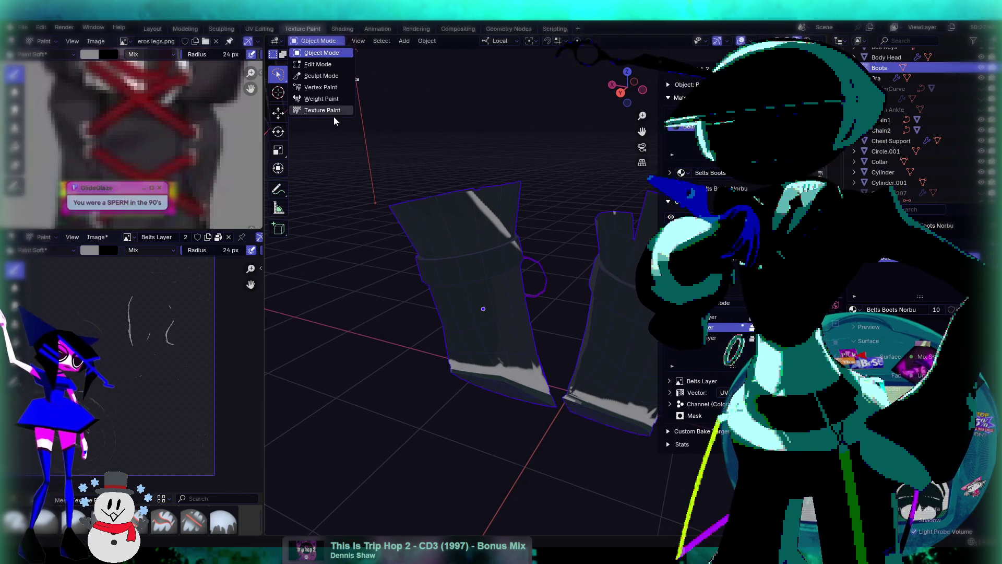
# Enter Texture Paint, erase the thin white streak near the boot top with Erase Soft, then pick Smear
pyautogui.click(334, 114)
pyautogui.moveTo(559, 221); pyautogui.dragTo(532, 227, button='middle')
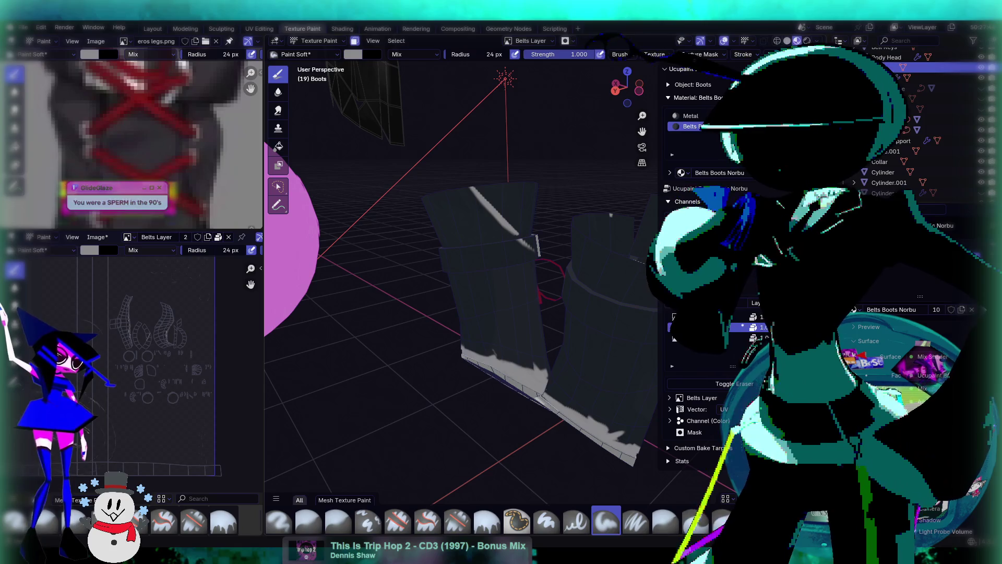
pyautogui.click(457, 520)
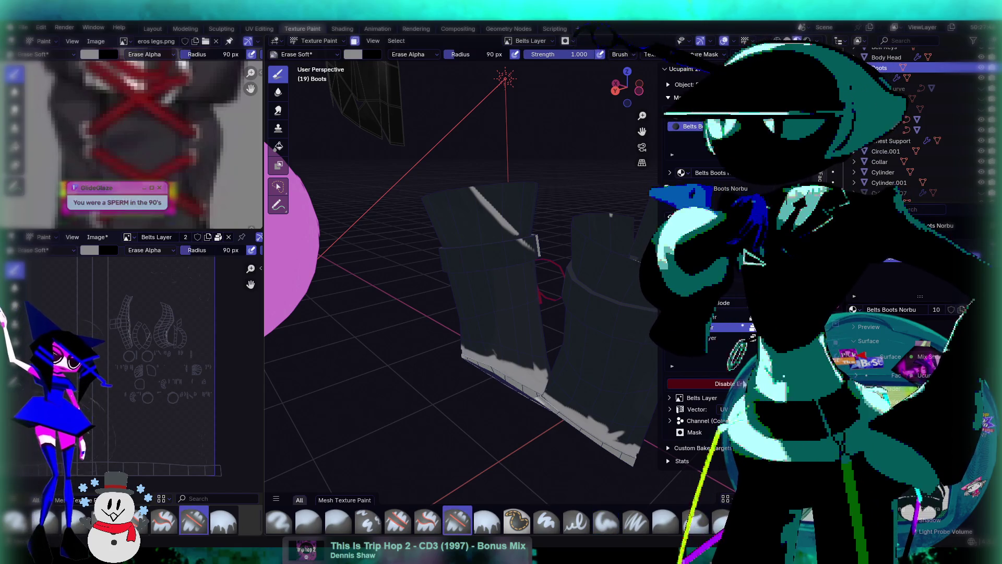
pyautogui.moveTo(516, 224)
pyautogui.mouseDown()
pyautogui.moveTo(510, 217)
pyautogui.moveTo(542, 115)
pyautogui.moveTo(492, 201)
pyautogui.moveTo(513, 225)
pyautogui.mouseUp()
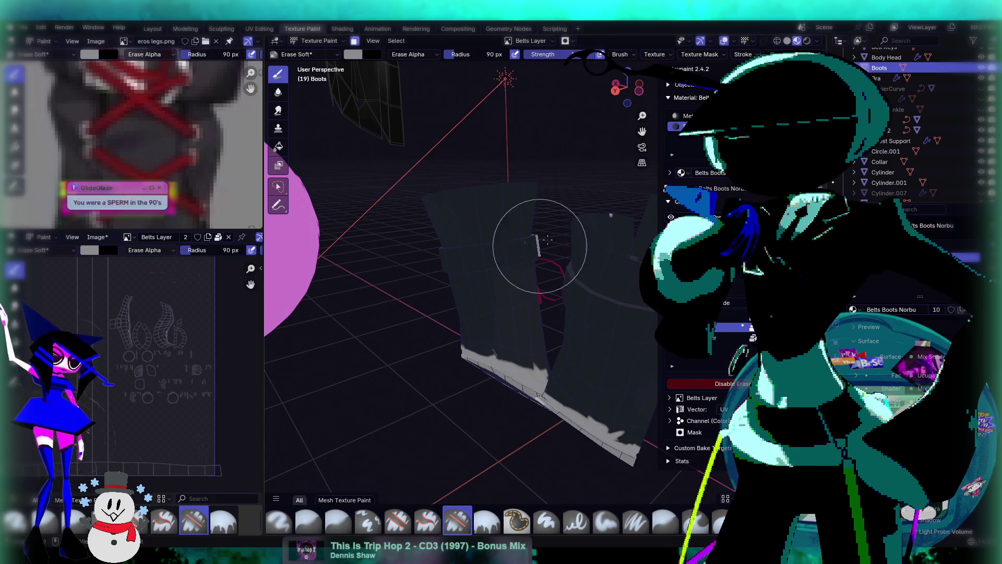
pyautogui.moveTo(559, 235)
pyautogui.mouseDown(button='middle')
pyautogui.moveTo(562, 262)
pyautogui.moveTo(577, 246)
pyautogui.moveTo(559, 291)
pyautogui.moveTo(486, 251)
pyautogui.moveTo(470, 214)
pyautogui.moveTo(475, 196)
pyautogui.mouseUp(button='middle')
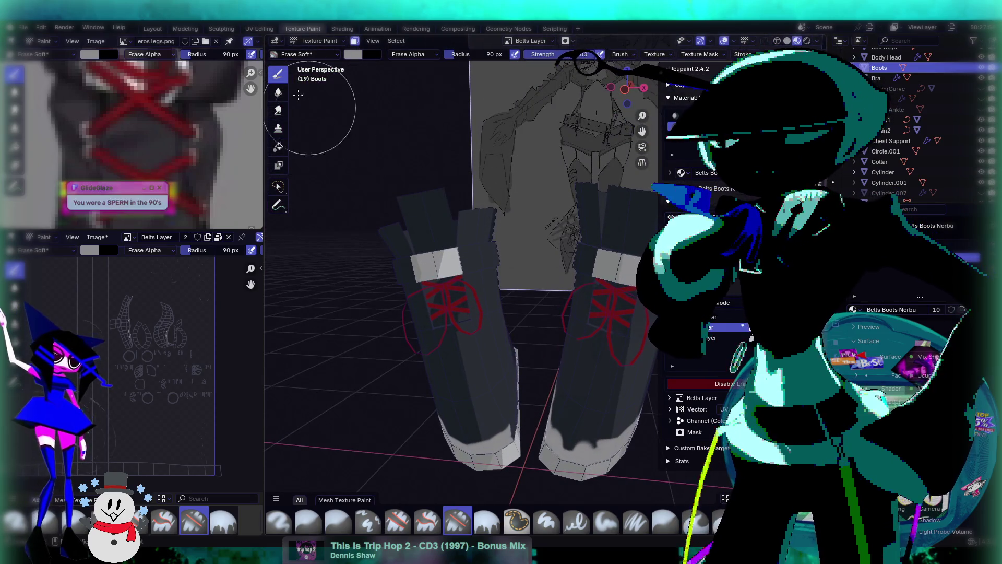
pyautogui.click(278, 110)
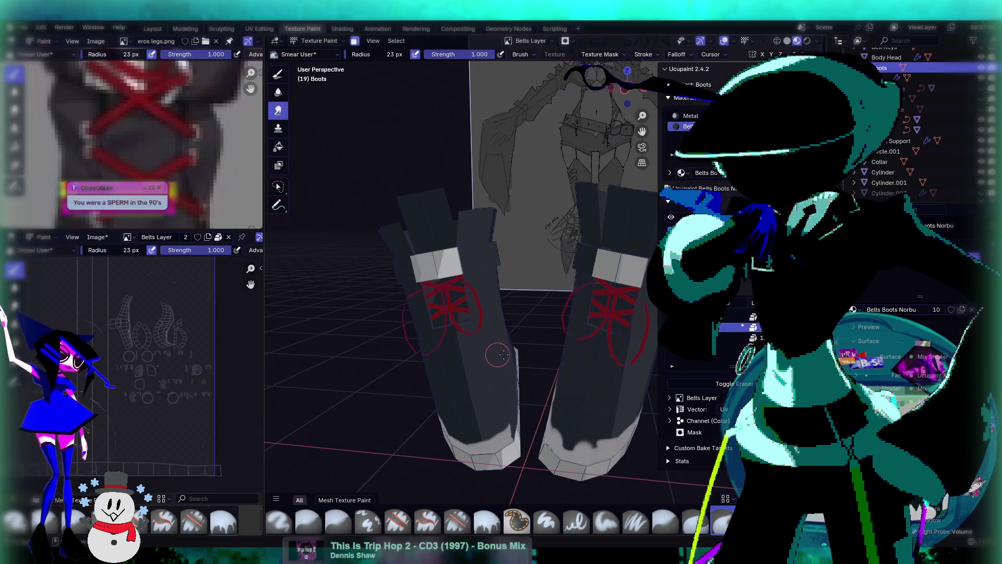
# Smear the left boot's white lower edge upward
pyautogui.keyDown('shift'); pyautogui.moveTo(502, 355); pyautogui.dragTo(503, 297, button='middle'); pyautogui.keyUp('shift')
pyautogui.moveTo(501, 300)
pyautogui.mouseDown()
pyautogui.moveTo(498, 258)
pyautogui.moveTo(508, 295)
pyautogui.mouseUp()
pyautogui.moveTo(509, 289); pyautogui.dragTo(511, 281, button='middle')
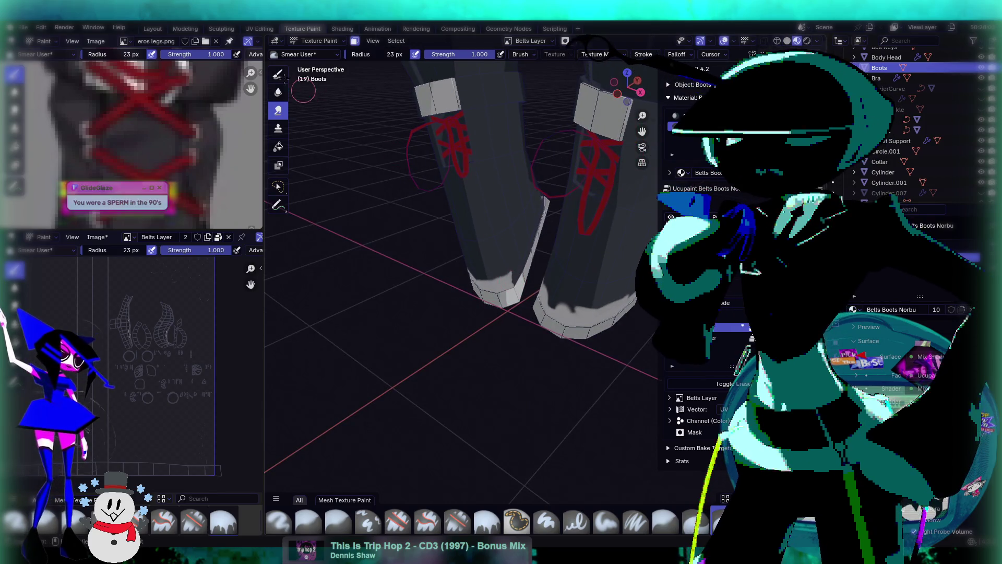
# Switch back to Paint Soft and paint light grey strokes along the boot edges
pyautogui.press('e')
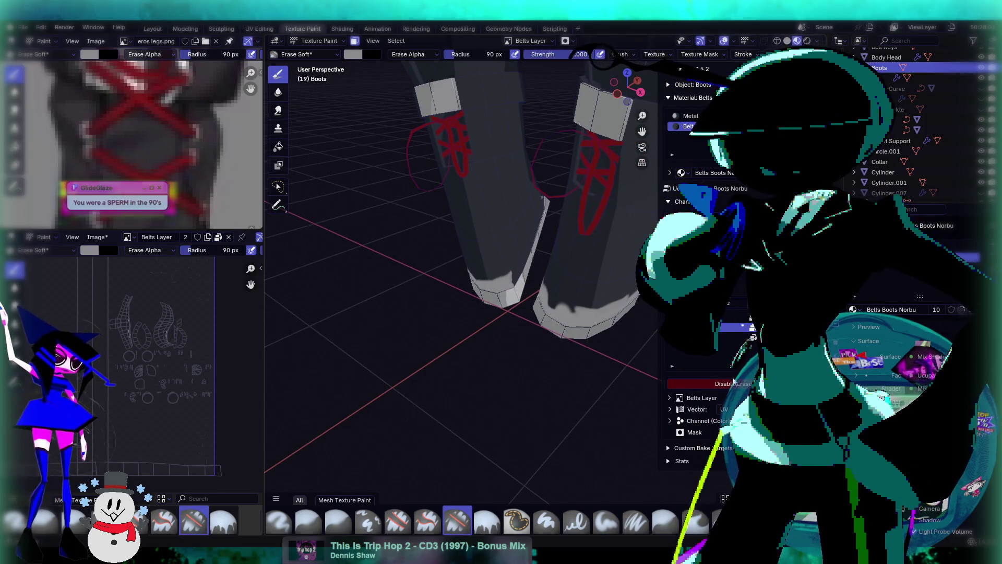
pyautogui.click(734, 382)
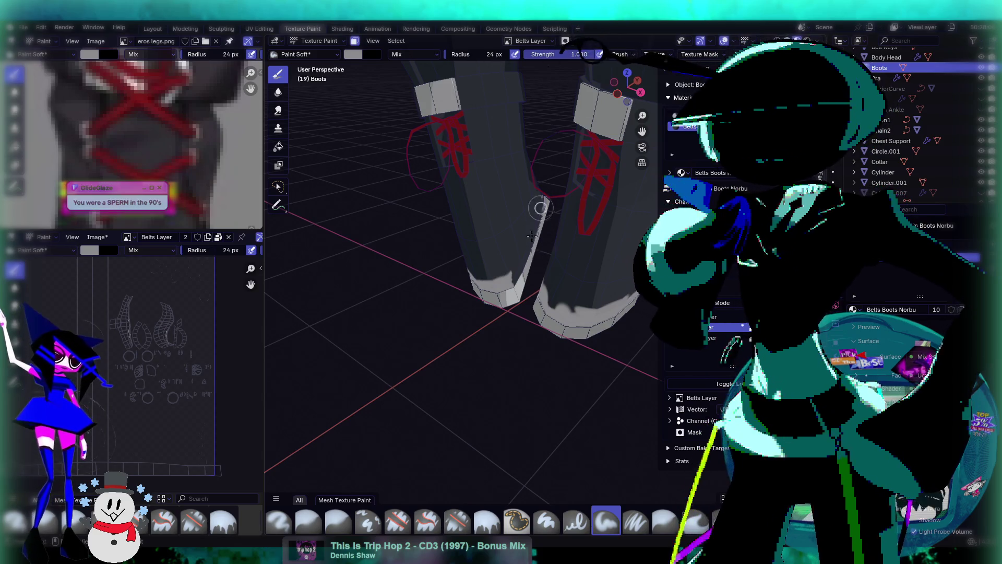
pyautogui.moveTo(534, 224); pyautogui.dragTo(515, 290)
pyautogui.moveTo(517, 275); pyautogui.dragTo(510, 293, button='middle')
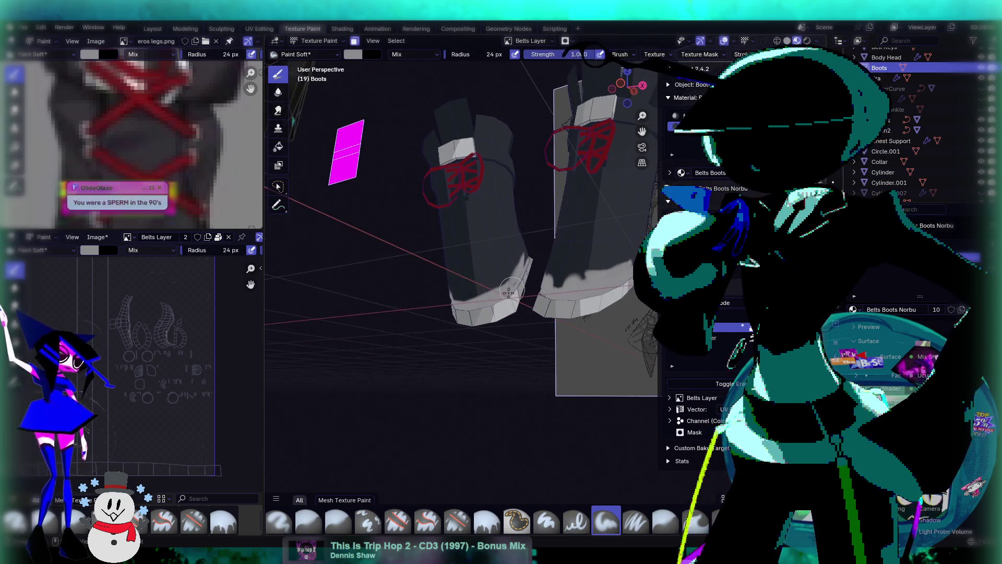
pyautogui.scroll(5, 517, 298)
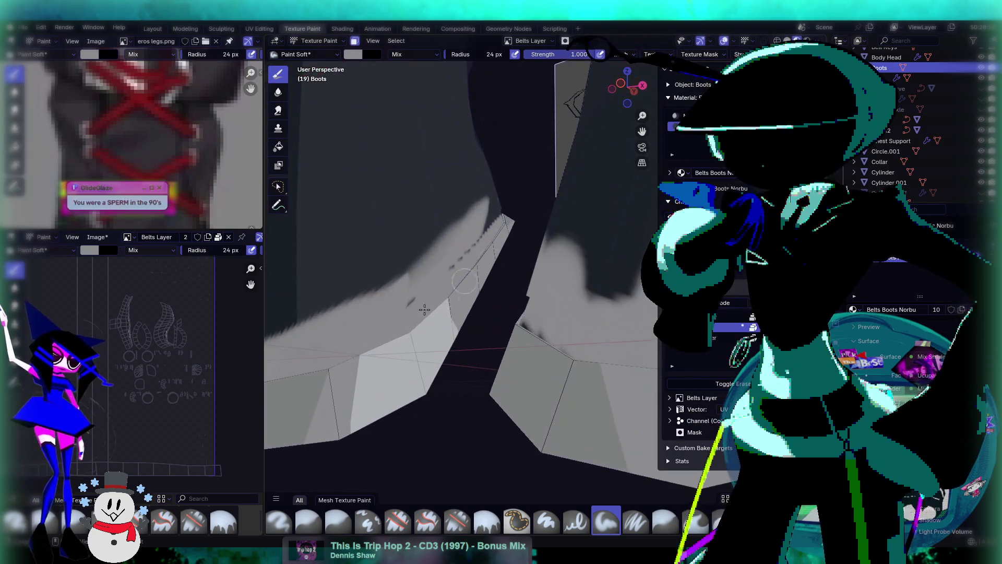
pyautogui.moveTo(487, 225)
pyautogui.mouseDown(button='middle')
pyautogui.moveTo(498, 299)
pyautogui.moveTo(616, 276)
pyautogui.moveTo(606, 229)
pyautogui.moveTo(568, 203)
pyautogui.moveTo(584, 294)
pyautogui.mouseUp(button='middle')
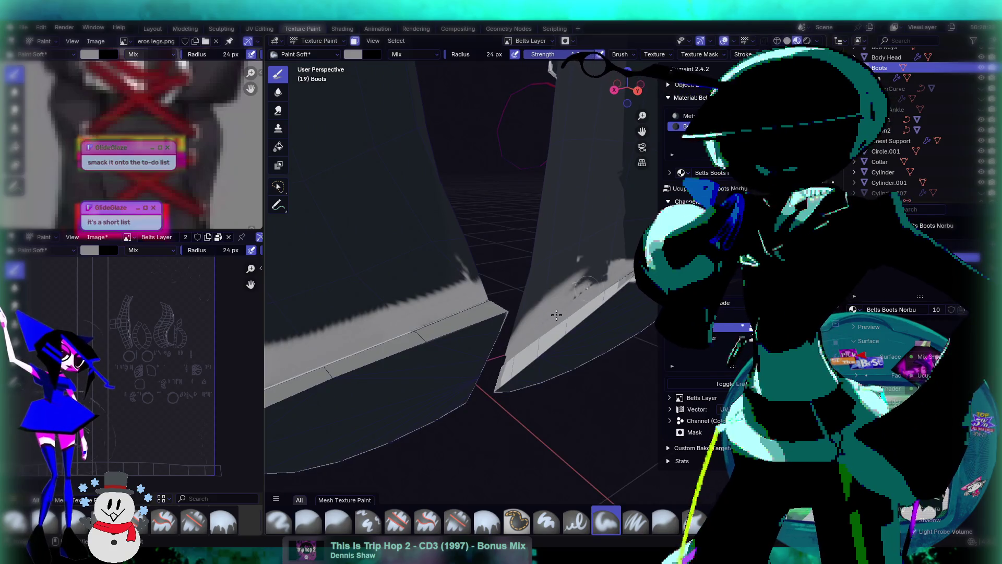
pyautogui.moveTo(614, 273); pyautogui.dragTo(604, 276)
pyautogui.moveTo(577, 298); pyautogui.dragTo(608, 223, button='middle')
pyautogui.moveTo(562, 263)
pyautogui.mouseDown()
pyautogui.moveTo(591, 201)
pyautogui.moveTo(516, 328)
pyautogui.mouseUp()
pyautogui.moveTo(567, 225)
pyautogui.mouseDown(button='middle')
pyautogui.moveTo(543, 272)
pyautogui.moveTo(335, 145)
pyautogui.mouseUp(button='middle')
# With the Smear brush, pull the grey paint near the sole upward into streaks
pyautogui.click(278, 110)
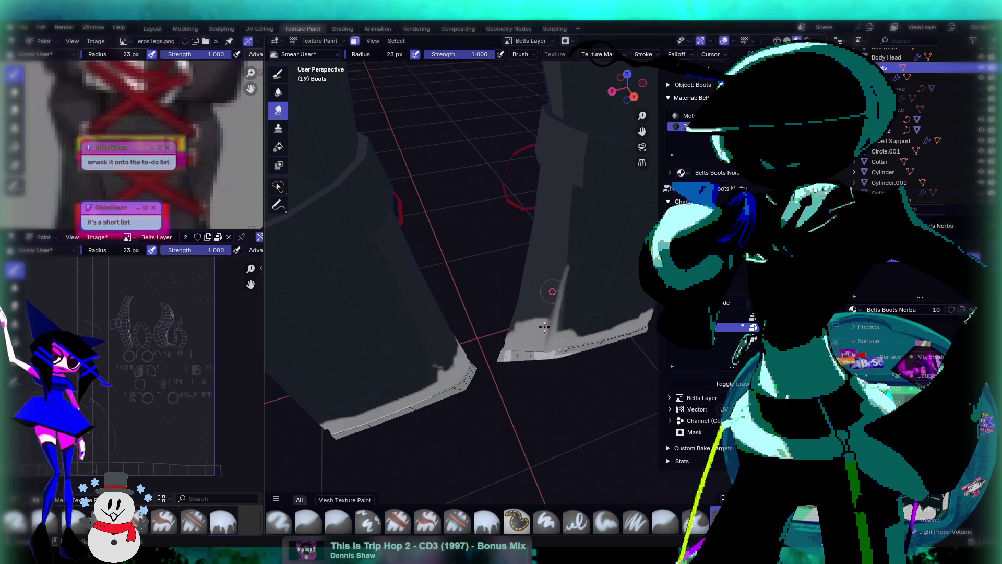
pyautogui.moveTo(511, 342); pyautogui.dragTo(543, 324)
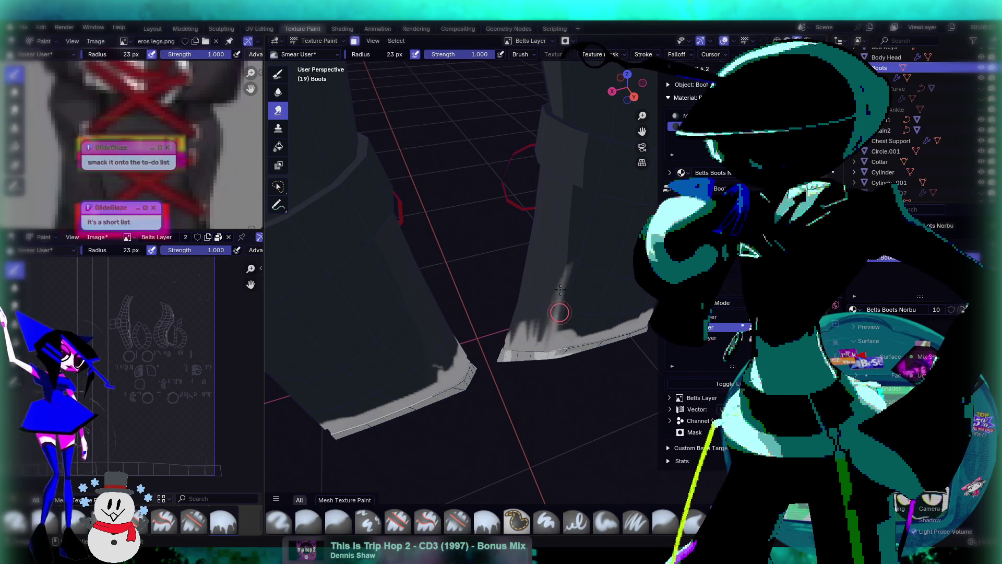
pyautogui.moveTo(569, 275)
pyautogui.mouseDown()
pyautogui.moveTo(574, 198)
pyautogui.moveTo(538, 313)
pyautogui.mouseUp()
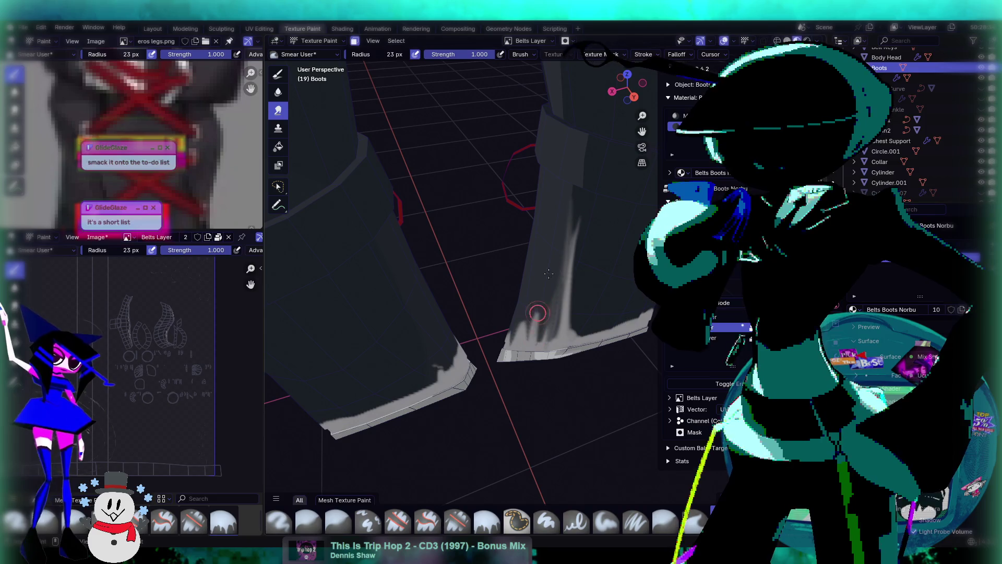
pyautogui.moveTo(520, 323); pyautogui.dragTo(630, 272, button='middle')
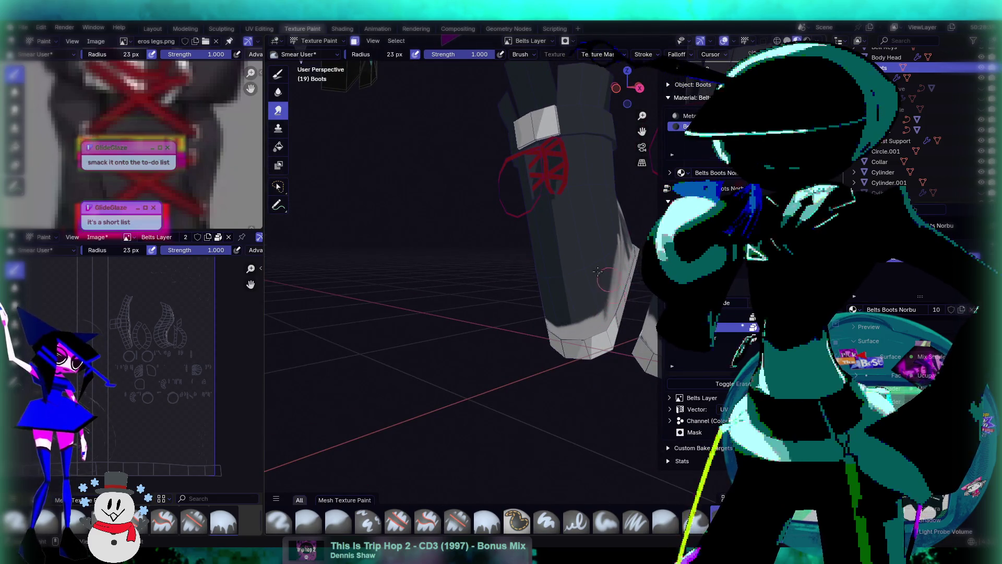
pyautogui.moveTo(600, 270); pyautogui.dragTo(584, 269, button='middle')
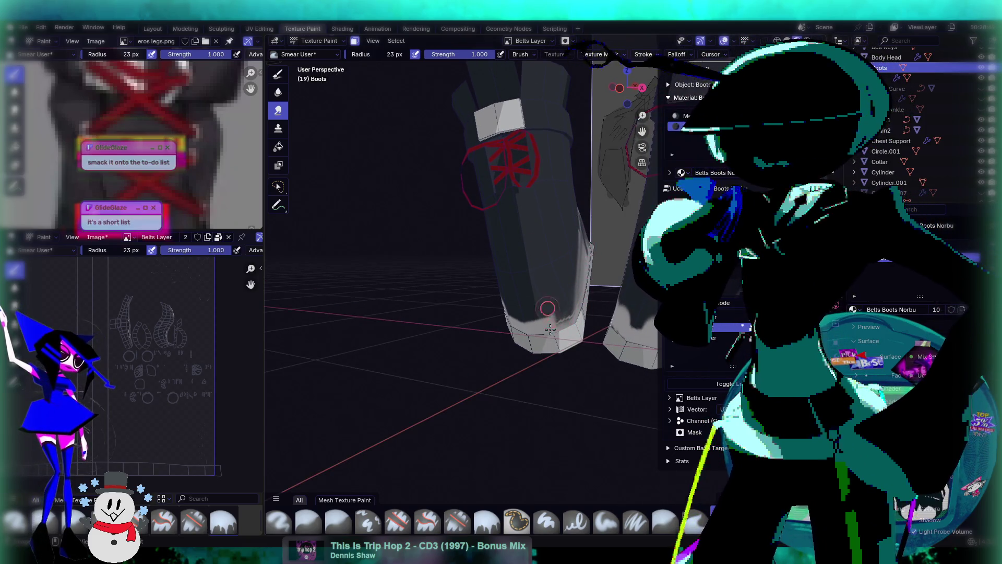
pyautogui.moveTo(572, 295); pyautogui.dragTo(587, 258, button='middle')
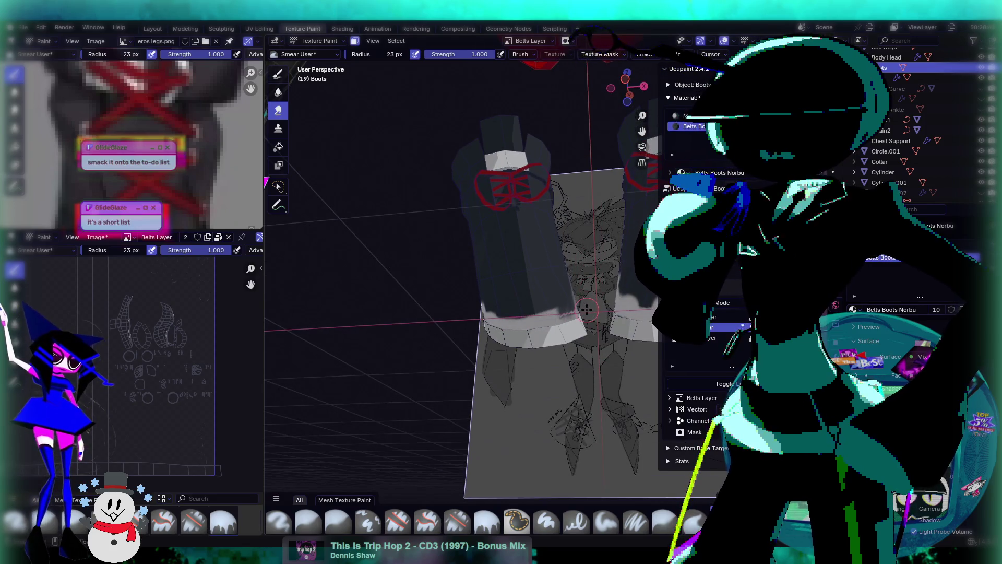
pyautogui.moveTo(585, 307)
pyautogui.mouseDown(button='middle')
pyautogui.moveTo(558, 292)
pyautogui.moveTo(537, 297)
pyautogui.mouseUp(button='middle')
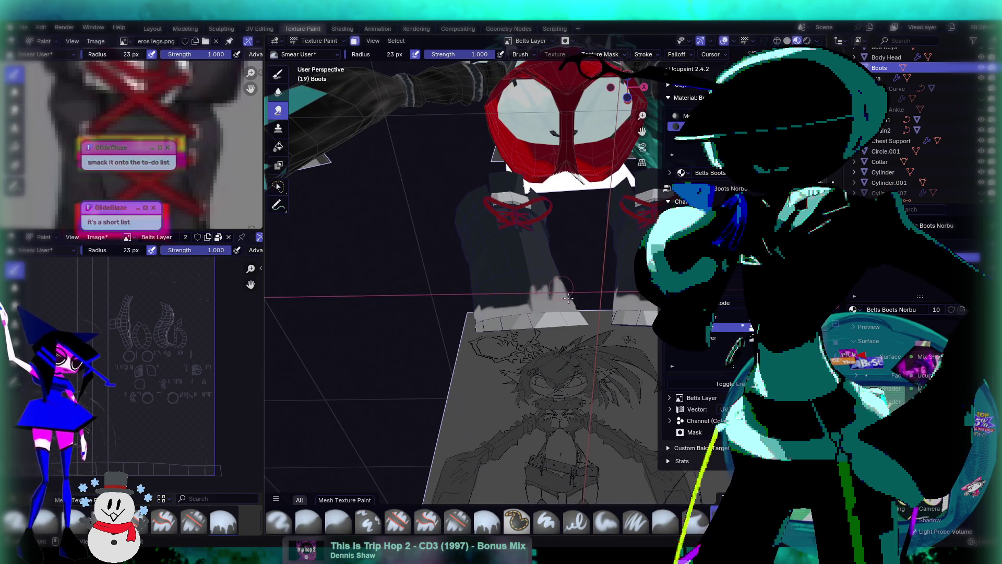
# Smear the boot's white lower edge upward into flame-like streaks
pyautogui.moveTo(528, 299); pyautogui.dragTo(487, 302)
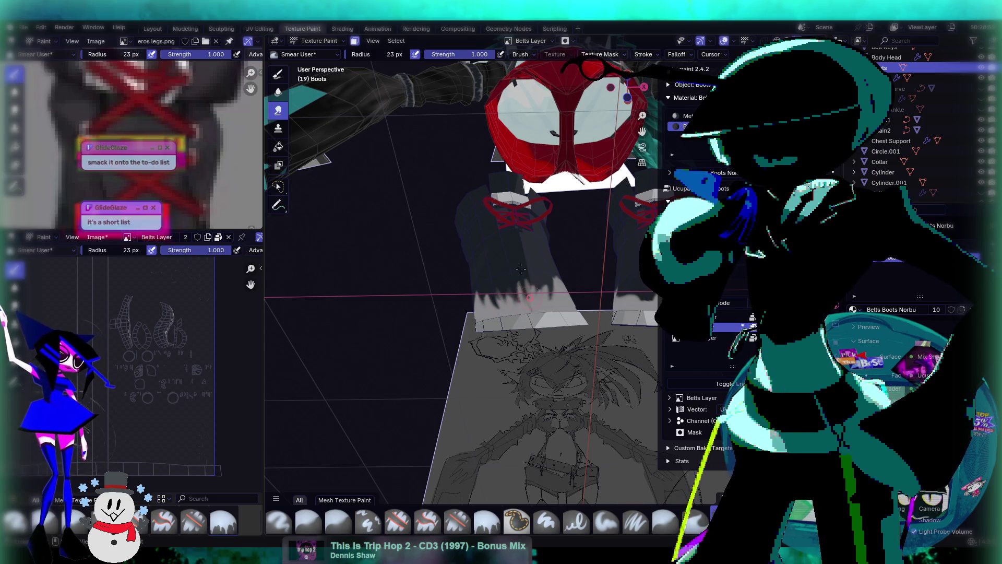
pyautogui.moveTo(562, 293); pyautogui.dragTo(565, 302)
pyautogui.moveTo(559, 295); pyautogui.dragTo(525, 282, button='middle')
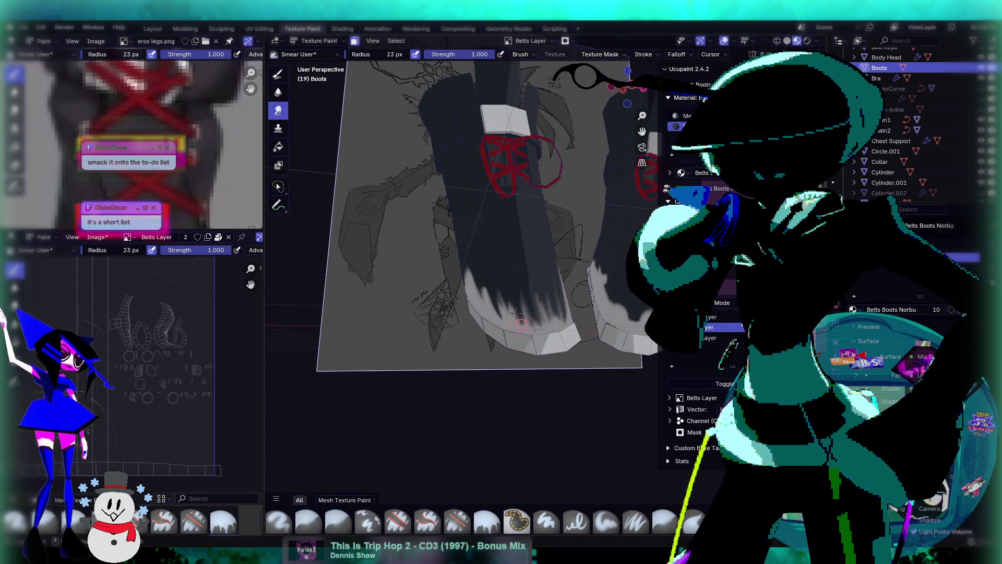
pyautogui.moveTo(496, 311); pyautogui.dragTo(472, 274)
pyautogui.moveTo(477, 277); pyautogui.dragTo(501, 301, button='middle')
pyautogui.moveTo(506, 330)
pyautogui.mouseDown()
pyautogui.moveTo(496, 311)
pyautogui.moveTo(540, 325)
pyautogui.moveTo(477, 281)
pyautogui.moveTo(487, 299)
pyautogui.mouseUp()
pyautogui.moveTo(487, 298); pyautogui.dragTo(481, 290, button='middle')
pyautogui.moveTo(490, 292)
pyautogui.mouseDown()
pyautogui.moveTo(501, 284)
pyautogui.moveTo(452, 267)
pyautogui.moveTo(518, 322)
pyautogui.mouseUp()
pyautogui.moveTo(485, 270)
pyautogui.mouseDown()
pyautogui.moveTo(488, 302)
pyautogui.moveTo(465, 253)
pyautogui.moveTo(493, 284)
pyautogui.mouseUp()
pyautogui.moveTo(494, 284)
pyautogui.mouseDown(button='middle')
pyautogui.moveTo(515, 251)
pyautogui.moveTo(517, 275)
pyautogui.mouseUp(button='middle')
pyautogui.moveTo(513, 283)
pyautogui.mouseDown()
pyautogui.moveTo(514, 242)
pyautogui.moveTo(524, 285)
pyautogui.moveTo(514, 225)
pyautogui.moveTo(524, 282)
pyautogui.mouseUp()
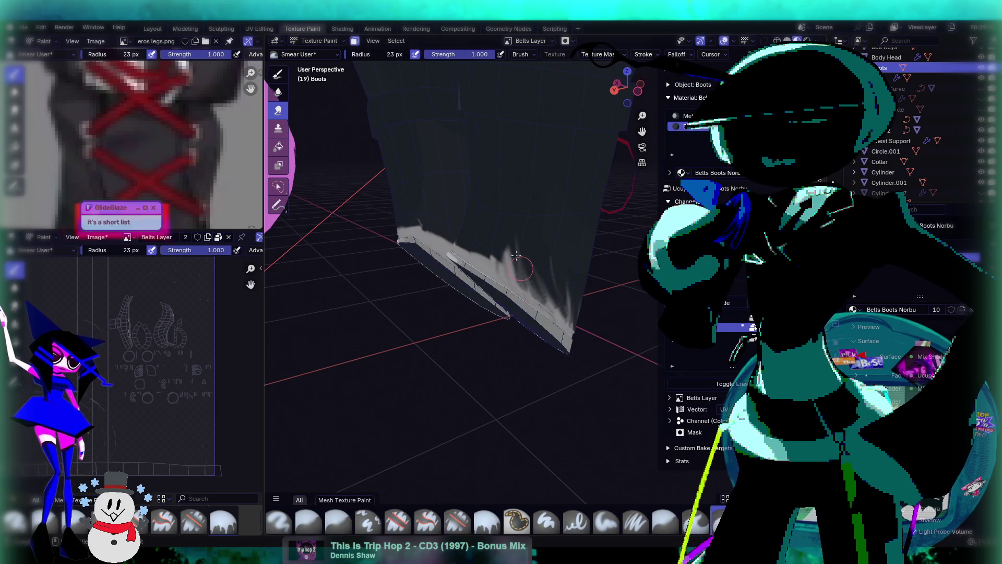
pyautogui.moveTo(524, 281); pyautogui.dragTo(548, 273, button='middle')
pyautogui.moveTo(547, 273)
pyautogui.mouseDown()
pyautogui.moveTo(563, 284)
pyautogui.moveTo(510, 273)
pyautogui.moveTo(498, 245)
pyautogui.moveTo(490, 255)
pyautogui.moveTo(502, 275)
pyautogui.moveTo(522, 261)
pyautogui.moveTo(501, 269)
pyautogui.moveTo(529, 269)
pyautogui.mouseUp()
# Rework and darken the streaks along the right boot's lower part
pyautogui.moveTo(542, 282)
pyautogui.mouseDown(button='middle')
pyautogui.moveTo(532, 313)
pyautogui.moveTo(522, 308)
pyautogui.moveTo(514, 255)
pyautogui.mouseUp(button='middle')
pyautogui.moveTo(492, 261)
pyautogui.mouseDown()
pyautogui.moveTo(509, 289)
pyautogui.moveTo(547, 308)
pyautogui.moveTo(570, 277)
pyautogui.moveTo(569, 292)
pyautogui.moveTo(555, 272)
pyautogui.moveTo(569, 303)
pyautogui.moveTo(571, 281)
pyautogui.mouseUp()
pyautogui.moveTo(571, 282); pyautogui.dragTo(564, 285, button='middle')
pyautogui.moveTo(565, 285)
pyautogui.mouseDown()
pyautogui.moveTo(569, 261)
pyautogui.moveTo(554, 302)
pyautogui.moveTo(561, 276)
pyautogui.moveTo(525, 287)
pyautogui.mouseUp()
pyautogui.moveTo(524, 287)
pyautogui.mouseDown(button='middle')
pyautogui.moveTo(585, 243)
pyautogui.moveTo(591, 259)
pyautogui.mouseUp(button='middle')
pyautogui.moveTo(591, 258)
pyautogui.mouseDown()
pyautogui.moveTo(579, 245)
pyautogui.moveTo(569, 263)
pyautogui.moveTo(566, 245)
pyautogui.moveTo(558, 292)
pyautogui.moveTo(536, 303)
pyautogui.moveTo(545, 264)
pyautogui.moveTo(540, 298)
pyautogui.moveTo(574, 261)
pyautogui.moveTo(598, 268)
pyautogui.mouseUp()
pyautogui.moveTo(598, 268)
pyautogui.mouseDown(button='middle')
pyautogui.moveTo(561, 280)
pyautogui.moveTo(566, 238)
pyautogui.moveTo(565, 267)
pyautogui.mouseUp(button='middle')
pyautogui.moveTo(566, 229)
pyautogui.mouseDown(button='middle')
pyautogui.moveTo(485, 292)
pyautogui.moveTo(565, 261)
pyautogui.mouseUp(button='middle')
pyautogui.moveTo(572, 300); pyautogui.dragTo(568, 295, button='middle')
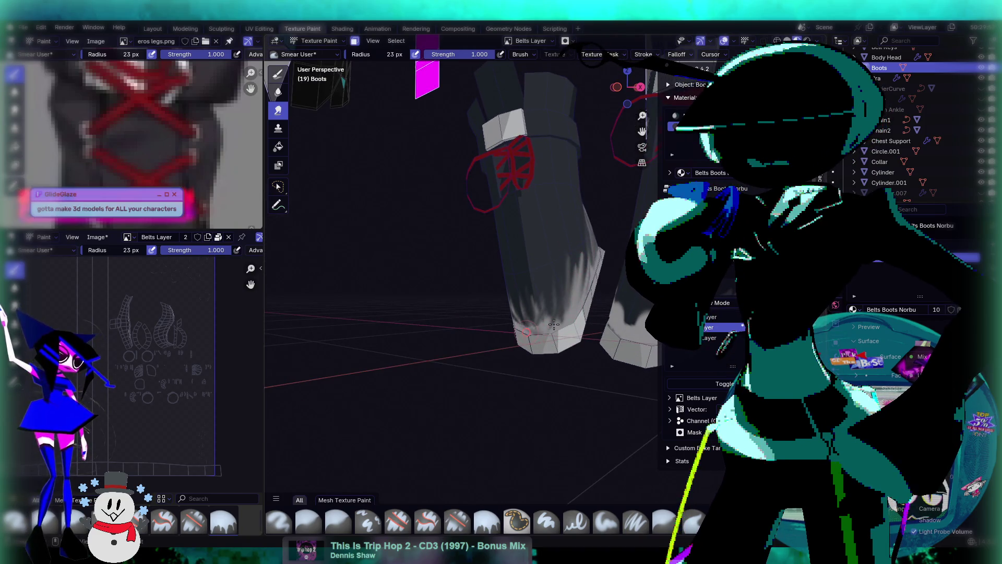
# Smear the boot's white sole edge upward into jagged streaks
pyautogui.moveTo(561, 301); pyautogui.dragTo(568, 322, button='middle')
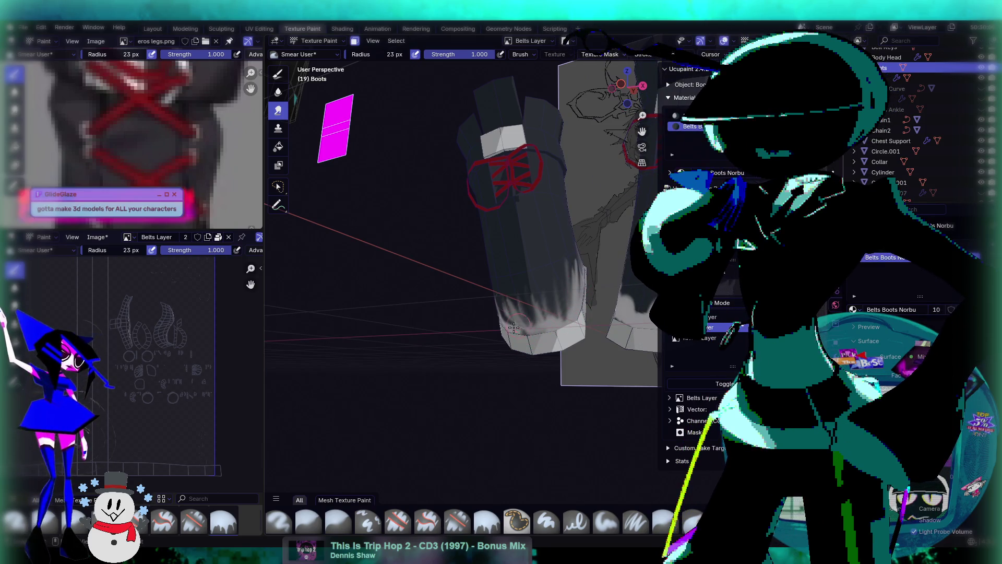
pyautogui.moveTo(547, 327); pyautogui.dragTo(549, 332, button='middle')
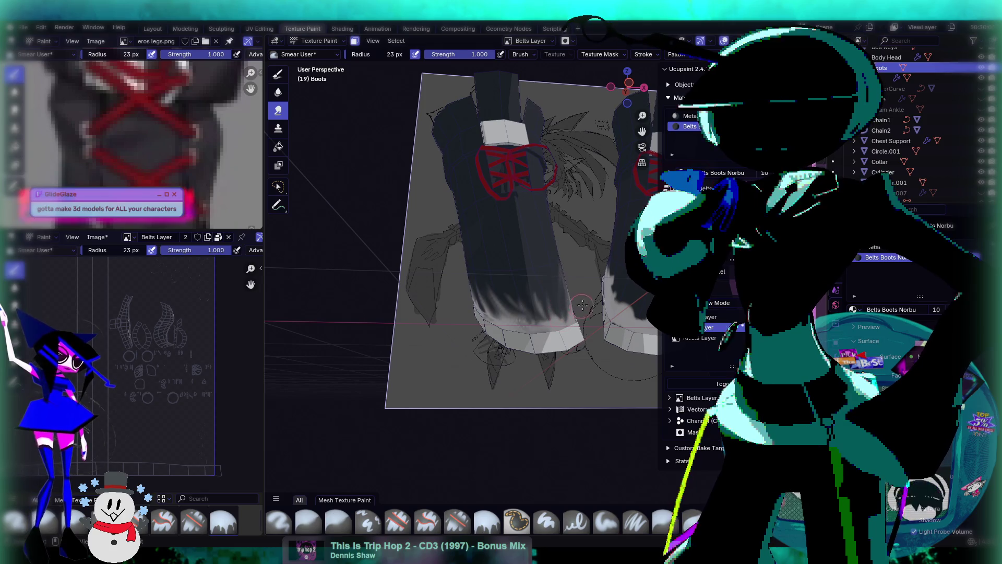
pyautogui.moveTo(580, 305); pyautogui.dragTo(563, 316, button='middle')
pyautogui.moveTo(551, 314)
pyautogui.mouseDown()
pyautogui.moveTo(555, 293)
pyautogui.moveTo(560, 301)
pyautogui.mouseUp()
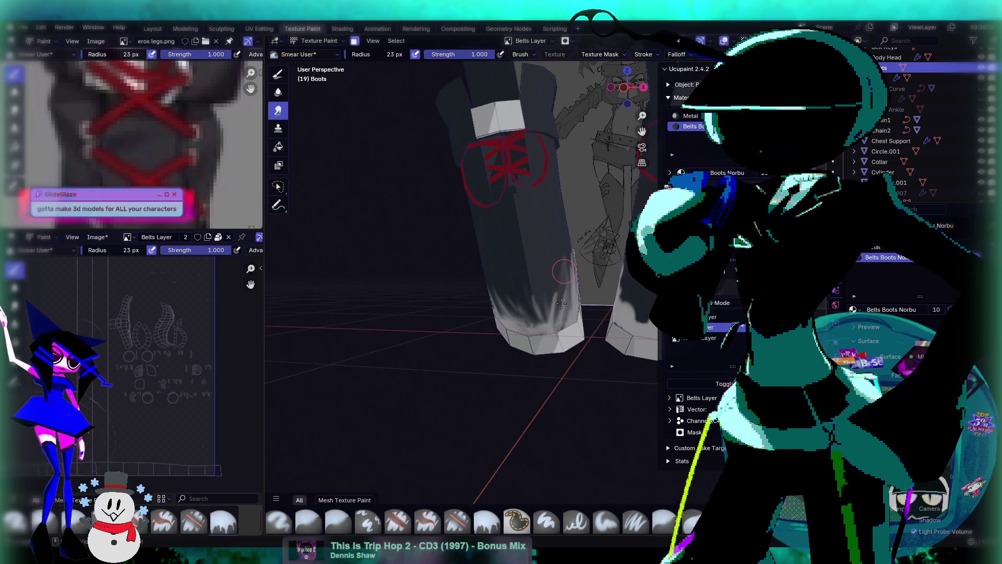
pyautogui.moveTo(570, 309); pyautogui.dragTo(555, 331, button='middle')
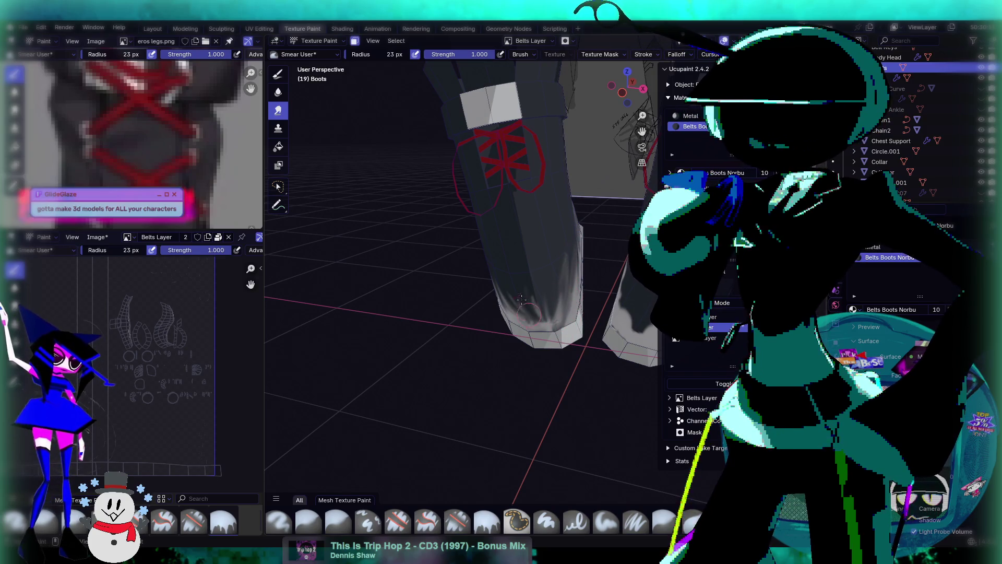
pyautogui.moveTo(525, 278); pyautogui.dragTo(511, 282, button='middle')
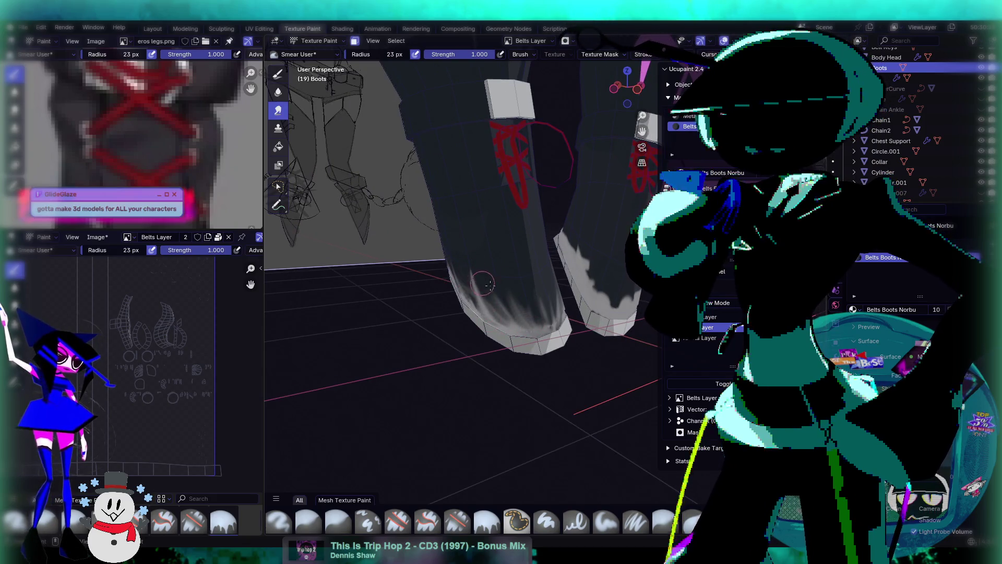
pyautogui.moveTo(489, 316)
pyautogui.mouseDown(button='middle')
pyautogui.moveTo(503, 279)
pyautogui.moveTo(533, 311)
pyautogui.mouseUp(button='middle')
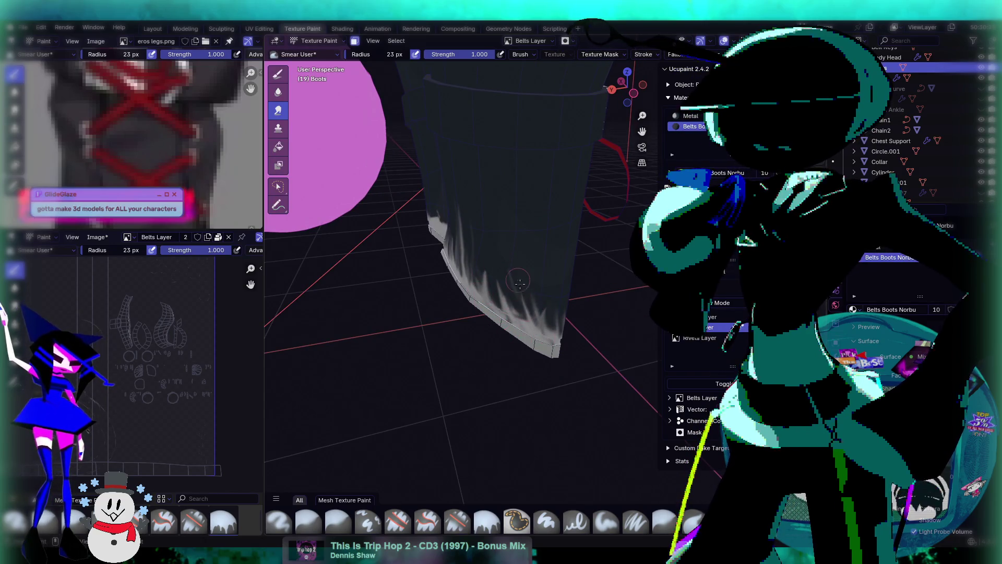
pyautogui.moveTo(514, 325)
pyautogui.mouseDown(button='middle')
pyautogui.moveTo(553, 292)
pyautogui.moveTo(579, 249)
pyautogui.mouseUp(button='middle')
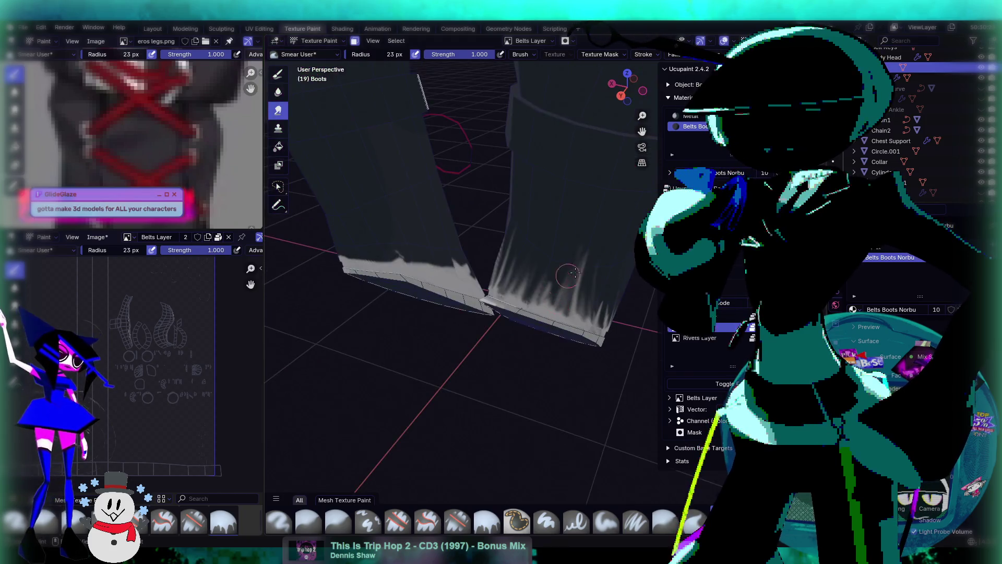
# Extend the grey streaks higher up the boot into taller, flame-like wisps
pyautogui.moveTo(531, 307); pyautogui.dragTo(551, 255)
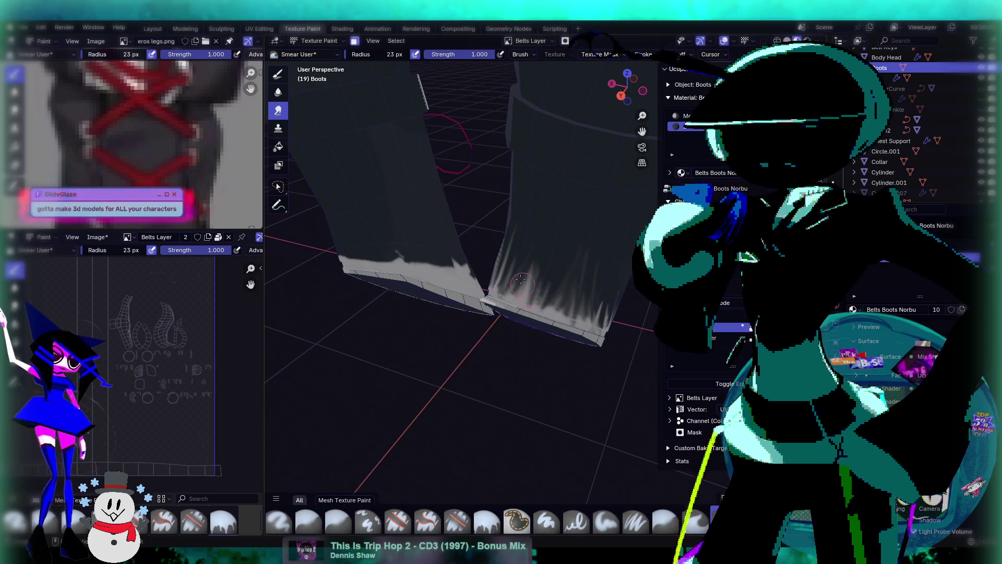
pyautogui.moveTo(521, 281); pyautogui.dragTo(590, 280, button='middle')
pyautogui.moveTo(593, 257); pyautogui.dragTo(598, 251)
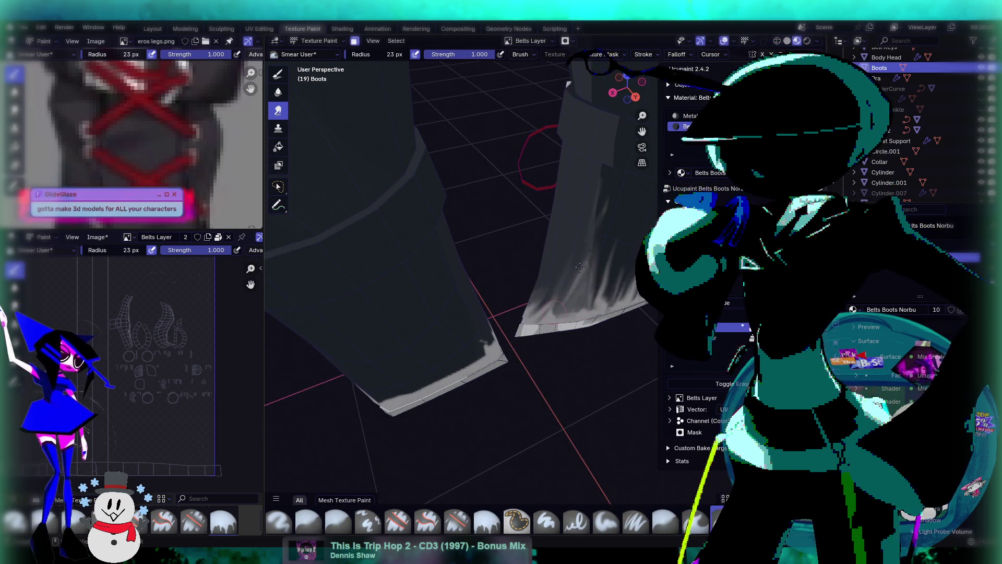
pyautogui.moveTo(594, 278)
pyautogui.mouseDown(button='middle')
pyautogui.moveTo(559, 276)
pyautogui.moveTo(566, 300)
pyautogui.mouseUp(button='middle')
pyautogui.moveTo(566, 300); pyautogui.dragTo(554, 340)
pyautogui.moveTo(555, 337)
pyautogui.mouseDown(button='middle')
pyautogui.moveTo(562, 266)
pyautogui.moveTo(527, 250)
pyautogui.mouseUp(button='middle')
pyautogui.moveTo(527, 251); pyautogui.dragTo(528, 244)
# Smear the boot's sole edge upward, pulling the grey streaks further up
pyautogui.moveTo(533, 283)
pyautogui.mouseDown()
pyautogui.moveTo(524, 251)
pyautogui.moveTo(501, 262)
pyautogui.mouseUp()
pyautogui.moveTo(472, 312)
pyautogui.mouseDown()
pyautogui.moveTo(530, 168)
pyautogui.moveTo(521, 203)
pyautogui.mouseUp()
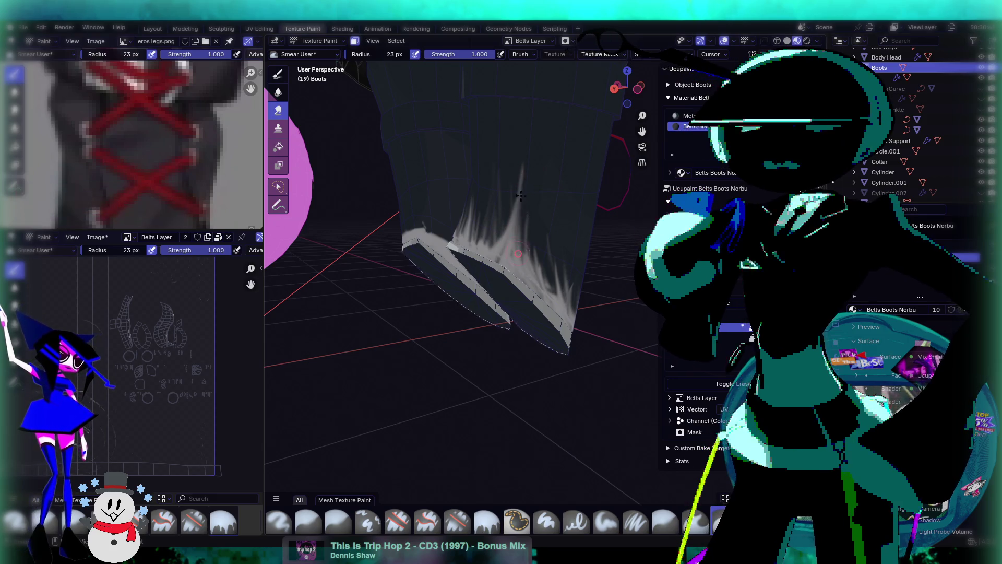
pyautogui.moveTo(500, 245); pyautogui.dragTo(516, 210)
pyautogui.moveTo(523, 253)
pyautogui.mouseDown()
pyautogui.moveTo(506, 219)
pyautogui.moveTo(516, 172)
pyautogui.moveTo(531, 257)
pyautogui.mouseUp()
pyautogui.moveTo(559, 268); pyautogui.dragTo(504, 248, button='middle')
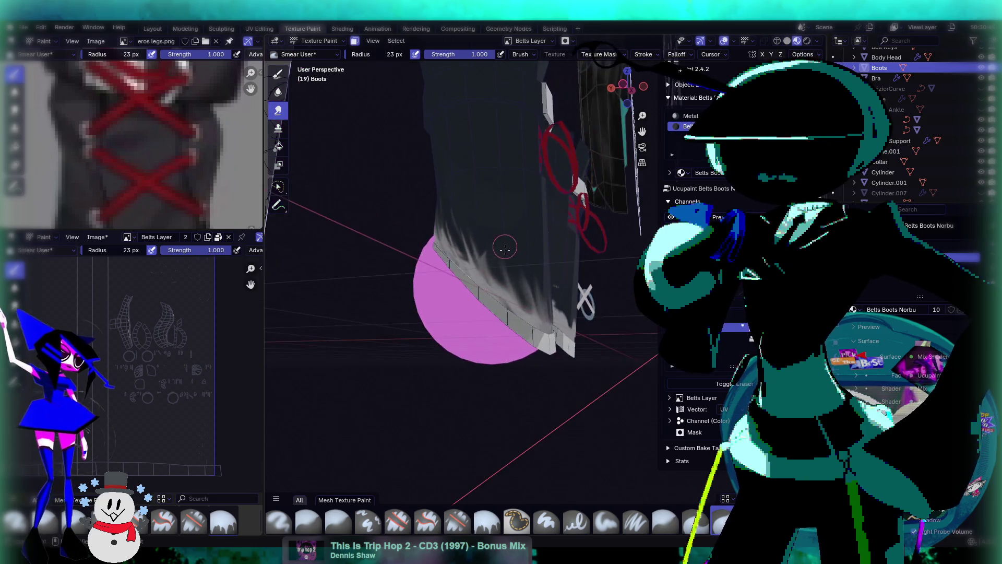
pyautogui.moveTo(548, 305); pyautogui.dragTo(555, 311, button='middle')
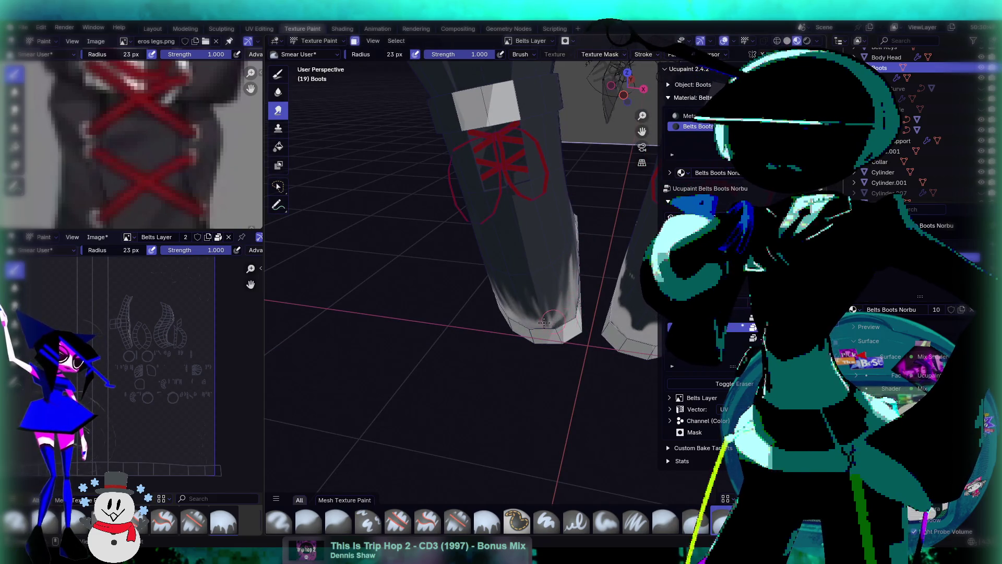
pyautogui.scroll(4, 577, 329)
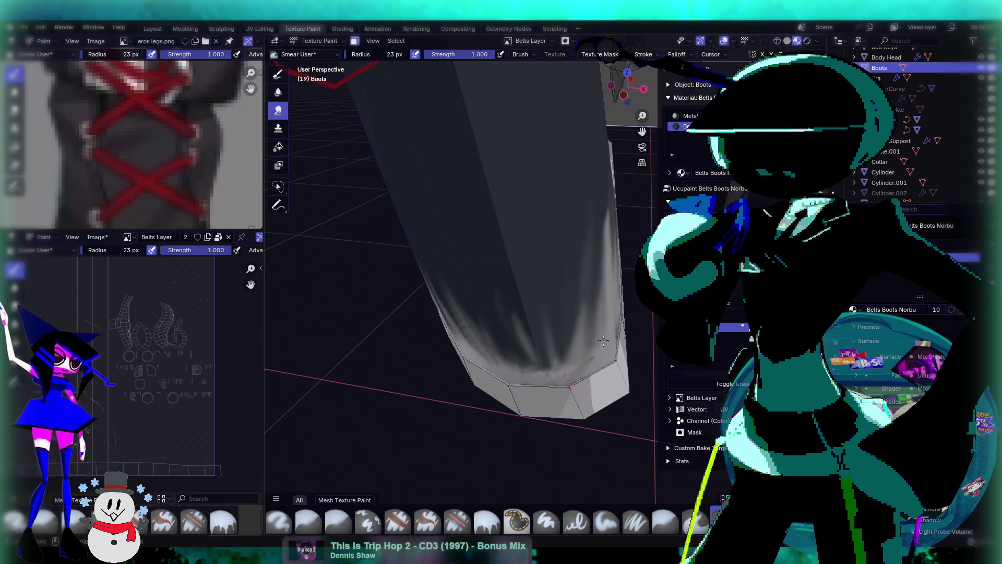
pyautogui.scroll(-1, 551, 350)
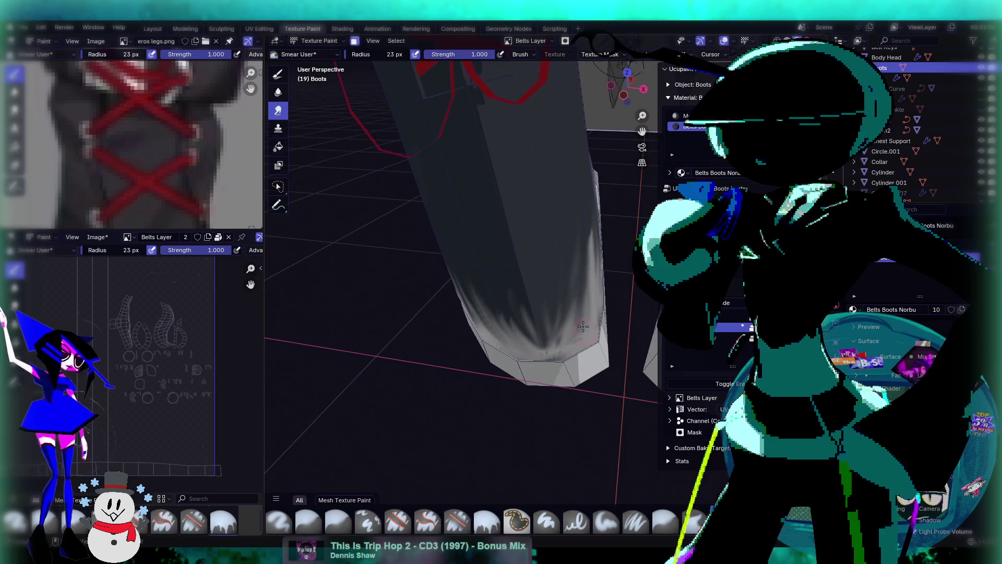
# Soften the shading at the boot tip and smear white streaks along its edge
pyautogui.moveTo(584, 327); pyautogui.dragTo(599, 330, button='middle')
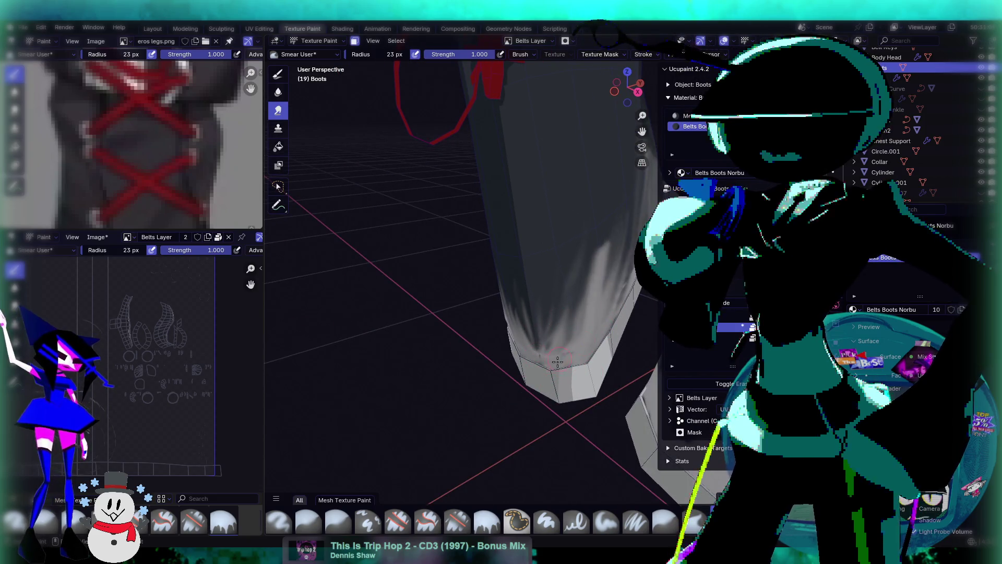
pyautogui.moveTo(557, 368); pyautogui.dragTo(561, 366)
pyautogui.moveTo(574, 350); pyautogui.dragTo(588, 328, button='middle')
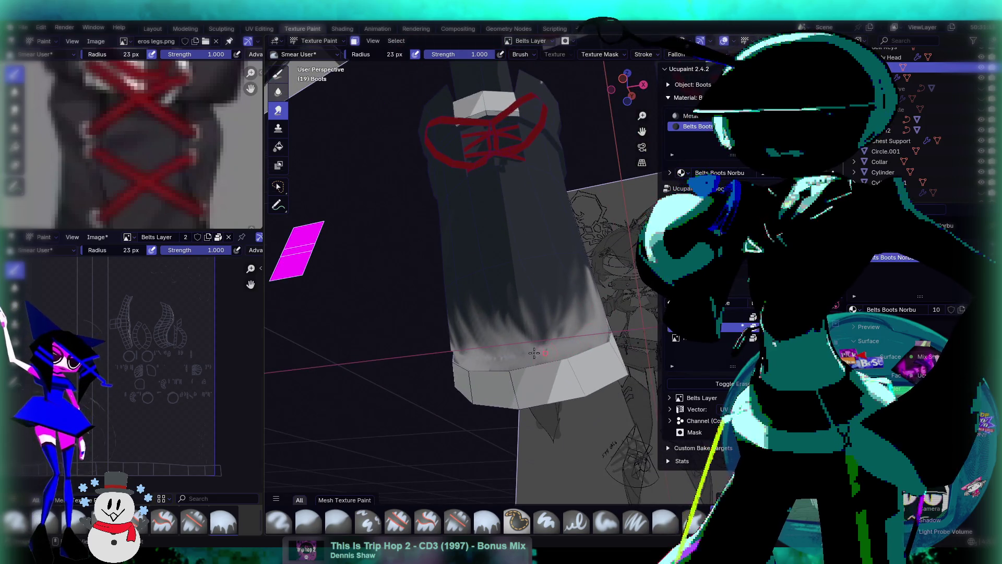
pyautogui.moveTo(592, 332)
pyautogui.mouseDown(button='middle')
pyautogui.moveTo(599, 341)
pyautogui.moveTo(582, 227)
pyautogui.mouseUp(button='middle')
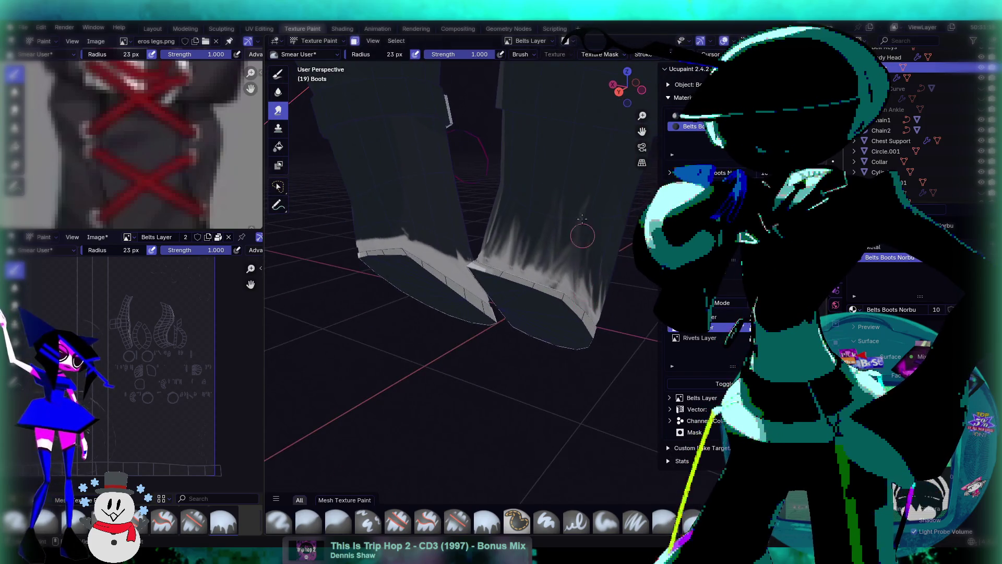
pyautogui.moveTo(592, 297); pyautogui.dragTo(596, 314)
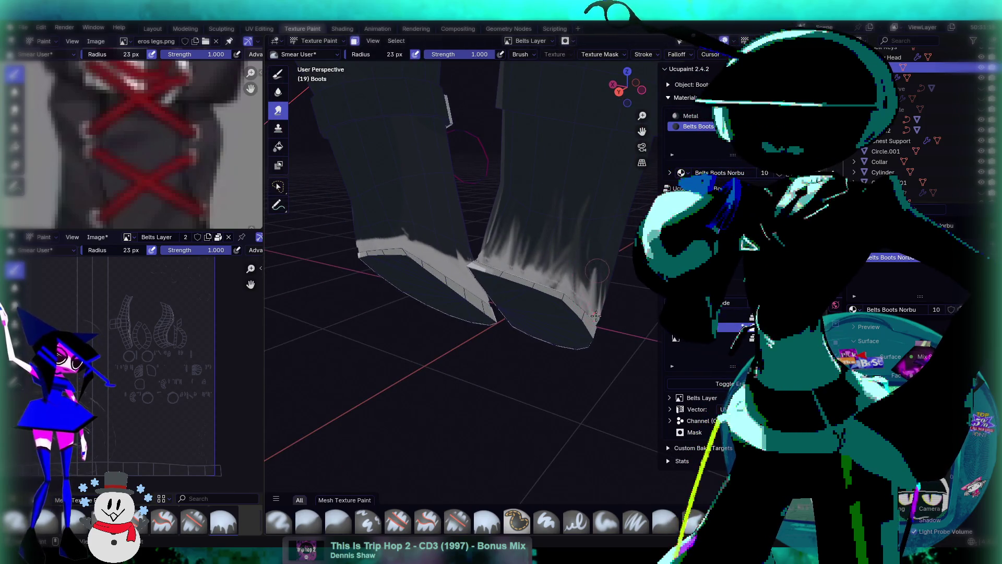
pyautogui.moveTo(595, 290); pyautogui.dragTo(592, 278, button='middle')
pyautogui.moveTo(526, 251)
pyautogui.mouseDown()
pyautogui.moveTo(493, 243)
pyautogui.moveTo(498, 257)
pyautogui.mouseUp()
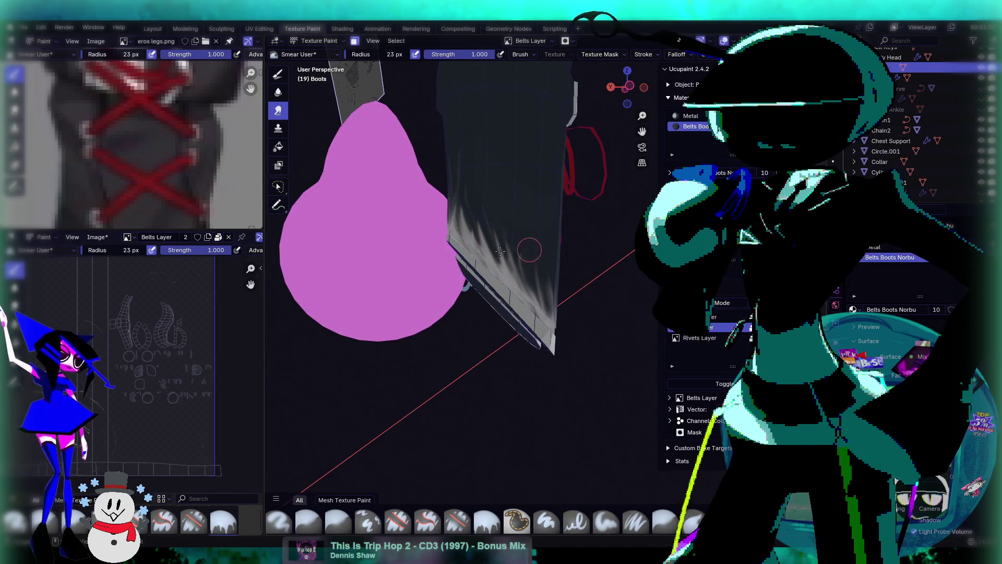
pyautogui.moveTo(507, 251); pyautogui.dragTo(509, 267, button='middle')
# Smear the left boot's sole edge upward into grey-white streaks
pyautogui.moveTo(404, 242)
pyautogui.mouseDown()
pyautogui.moveTo(395, 172)
pyautogui.moveTo(379, 188)
pyautogui.mouseUp()
pyautogui.moveTo(366, 251)
pyautogui.mouseDown()
pyautogui.moveTo(362, 199)
pyautogui.moveTo(341, 219)
pyautogui.mouseUp()
pyautogui.moveTo(334, 259)
pyautogui.mouseDown()
pyautogui.moveTo(318, 204)
pyautogui.moveTo(334, 198)
pyautogui.moveTo(332, 166)
pyautogui.moveTo(388, 245)
pyautogui.mouseUp()
pyautogui.moveTo(407, 241)
pyautogui.mouseDown(button='middle')
pyautogui.moveTo(435, 236)
pyautogui.moveTo(398, 273)
pyautogui.mouseUp(button='middle')
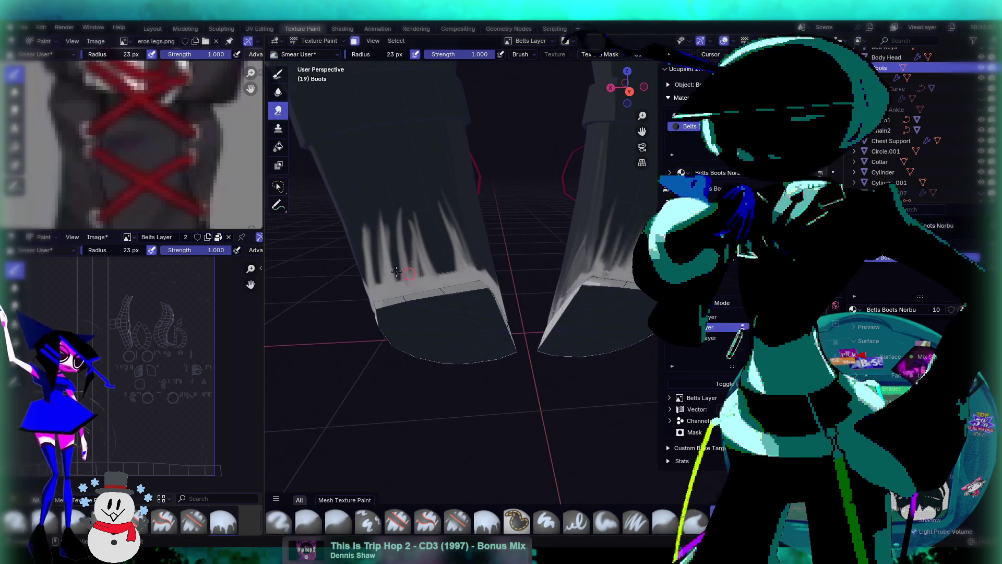
pyautogui.moveTo(424, 265); pyautogui.dragTo(464, 262)
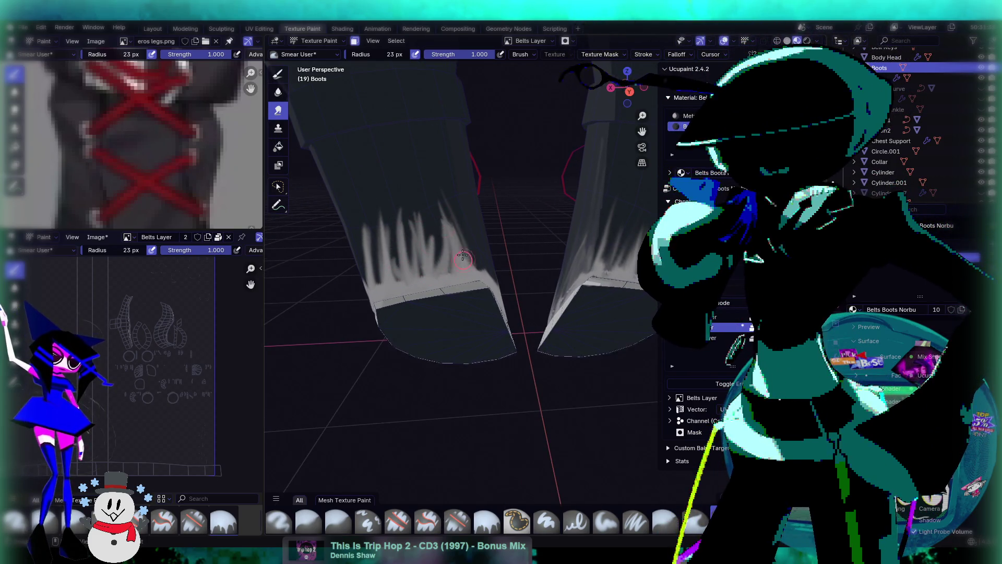
pyautogui.moveTo(477, 261); pyautogui.dragTo(468, 230, button='middle')
pyautogui.moveTo(468, 230)
pyautogui.mouseDown()
pyautogui.moveTo(485, 167)
pyautogui.moveTo(498, 177)
pyautogui.moveTo(455, 232)
pyautogui.mouseUp()
# Add more lighter grey-white streaks along the boot's side
pyautogui.moveTo(461, 231); pyautogui.dragTo(564, 232, button='middle')
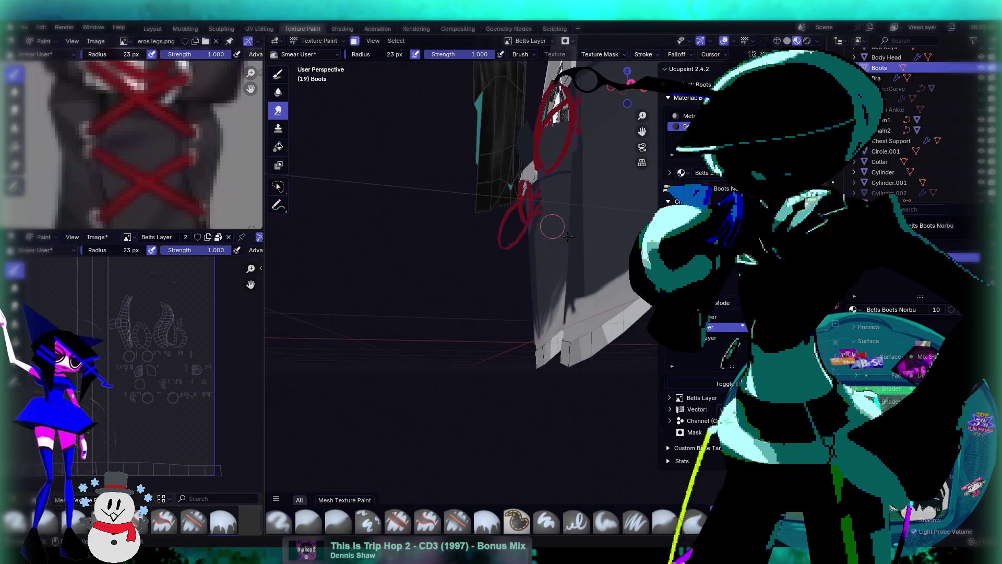
pyautogui.moveTo(562, 270); pyautogui.dragTo(546, 250, button='middle')
pyautogui.moveTo(547, 251)
pyautogui.mouseDown()
pyautogui.moveTo(532, 178)
pyautogui.moveTo(523, 210)
pyautogui.moveTo(437, 271)
pyautogui.mouseUp()
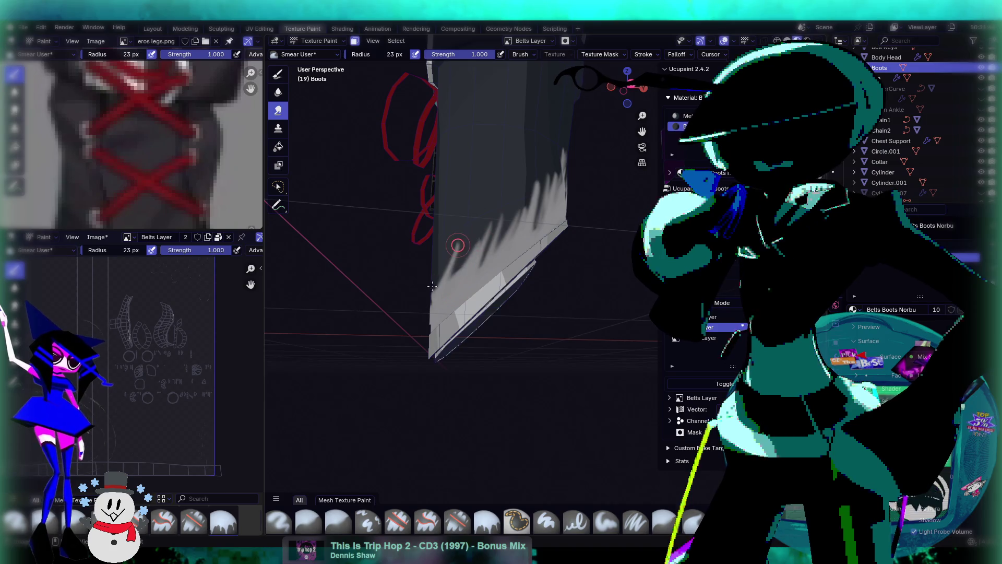
pyautogui.moveTo(491, 230); pyautogui.dragTo(520, 208)
pyautogui.moveTo(536, 209); pyautogui.dragTo(585, 308, button='middle')
pyautogui.moveTo(574, 275); pyautogui.dragTo(546, 258, button='middle')
pyautogui.moveTo(546, 258)
pyautogui.mouseDown()
pyautogui.moveTo(512, 287)
pyautogui.moveTo(486, 226)
pyautogui.mouseUp()
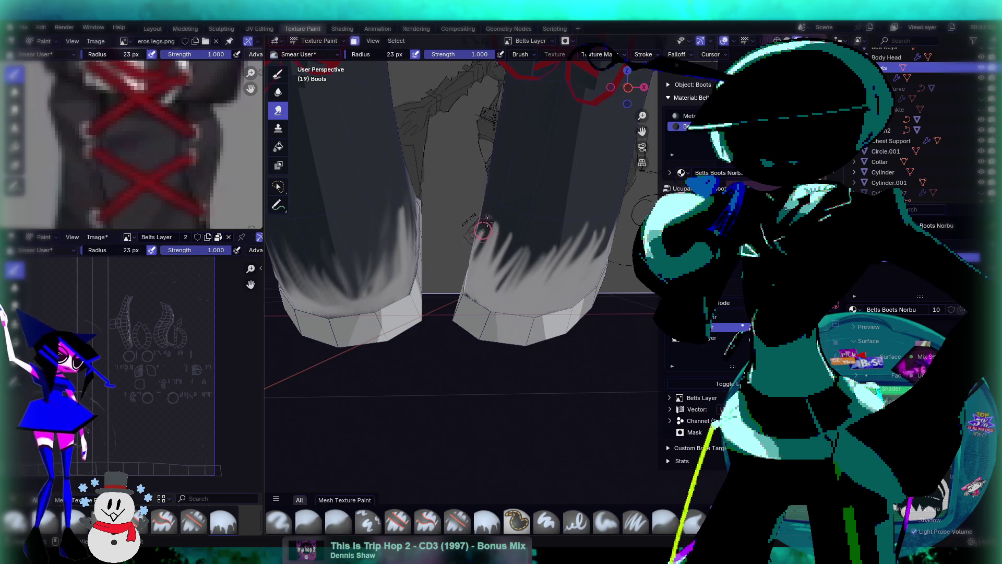
# Smear the right boot's lower streaks higher, including a thin streak up its edge
pyautogui.moveTo(523, 272); pyautogui.dragTo(544, 252, button='middle')
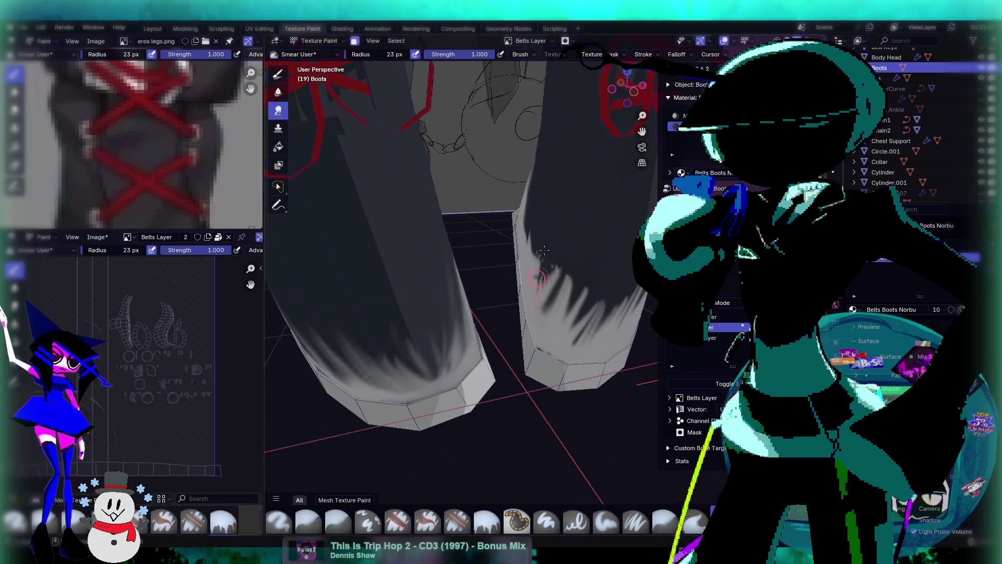
pyautogui.moveTo(538, 298); pyautogui.dragTo(528, 251)
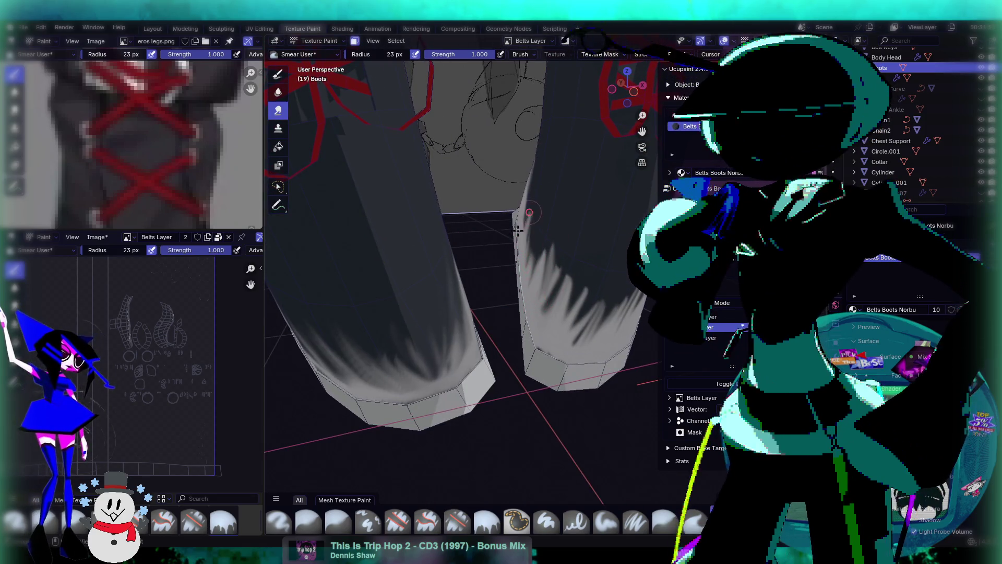
pyautogui.moveTo(531, 188); pyautogui.dragTo(532, 261)
pyautogui.moveTo(536, 296); pyautogui.dragTo(565, 278)
pyautogui.moveTo(555, 347)
pyautogui.mouseDown()
pyautogui.moveTo(577, 291)
pyautogui.moveTo(577, 331)
pyautogui.moveTo(609, 308)
pyautogui.moveTo(567, 334)
pyautogui.moveTo(553, 301)
pyautogui.mouseUp()
pyautogui.moveTo(577, 299); pyautogui.dragTo(546, 181, button='middle')
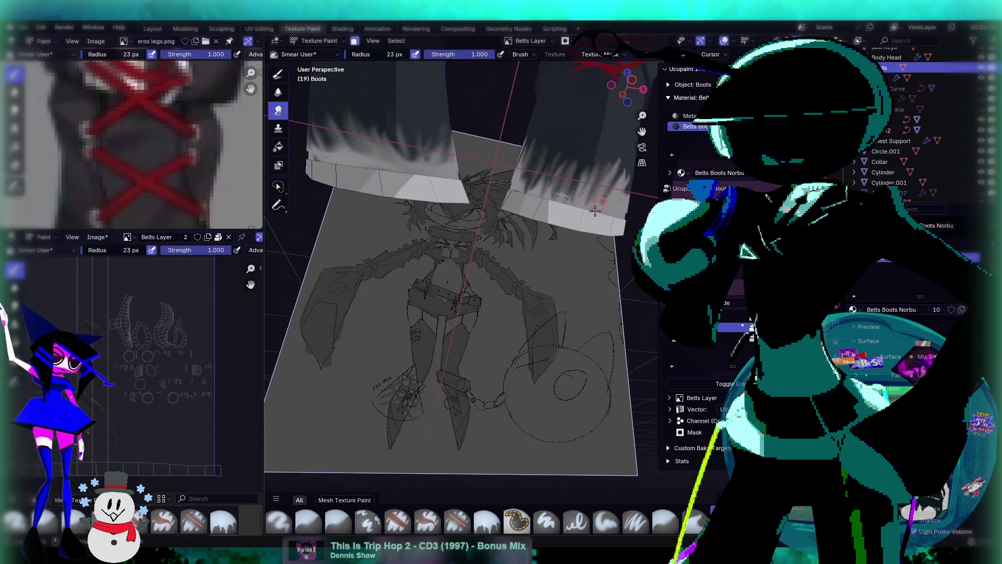
pyautogui.moveTo(577, 217); pyautogui.dragTo(590, 257, button='middle')
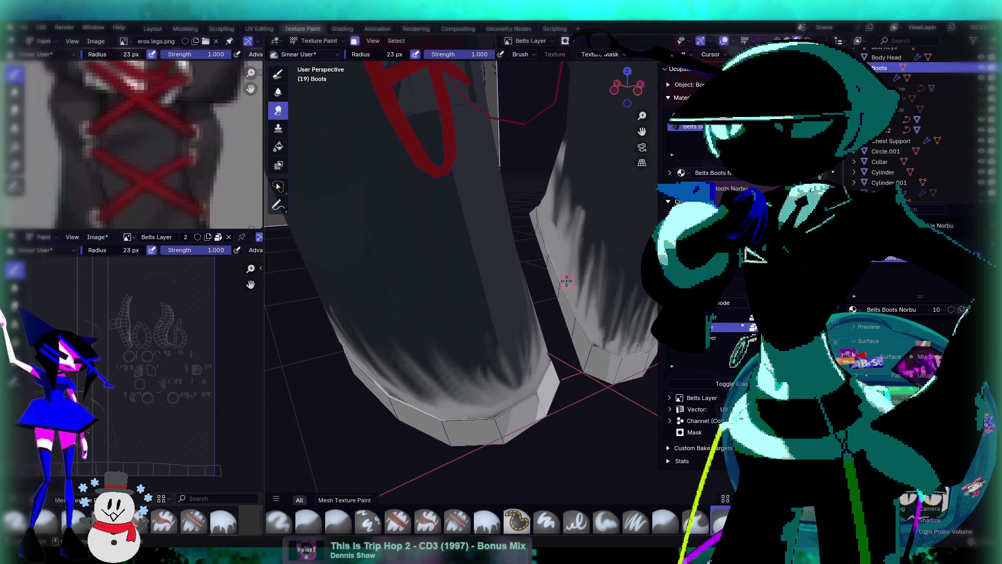
pyautogui.moveTo(554, 193); pyautogui.dragTo(564, 140)
pyautogui.moveTo(555, 197)
pyautogui.mouseDown(button='middle')
pyautogui.moveTo(543, 187)
pyautogui.moveTo(606, 233)
pyautogui.moveTo(571, 190)
pyautogui.mouseUp(button='middle')
pyautogui.moveTo(571, 191); pyautogui.dragTo(566, 237)
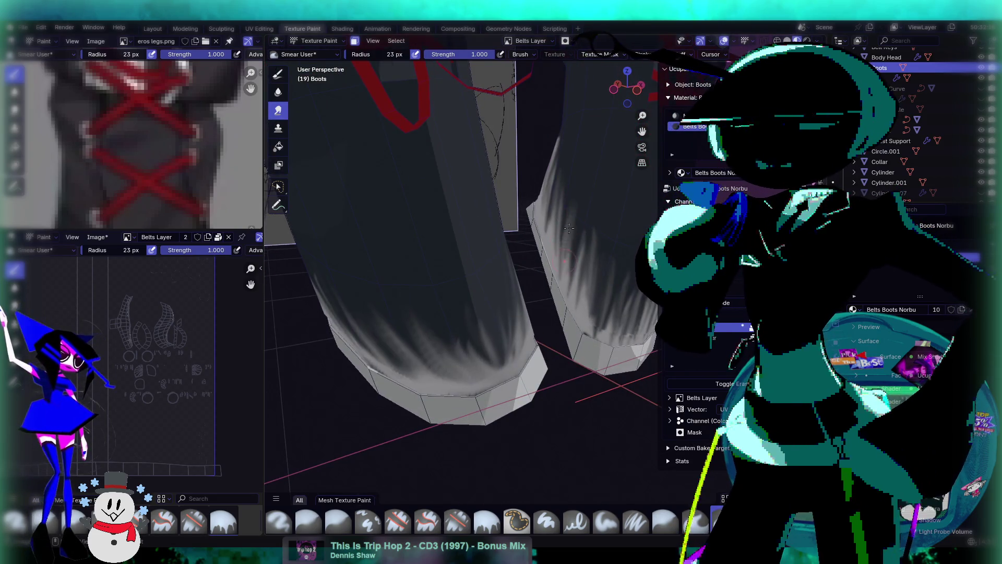
pyautogui.moveTo(587, 284); pyautogui.dragTo(522, 177, button='middle')
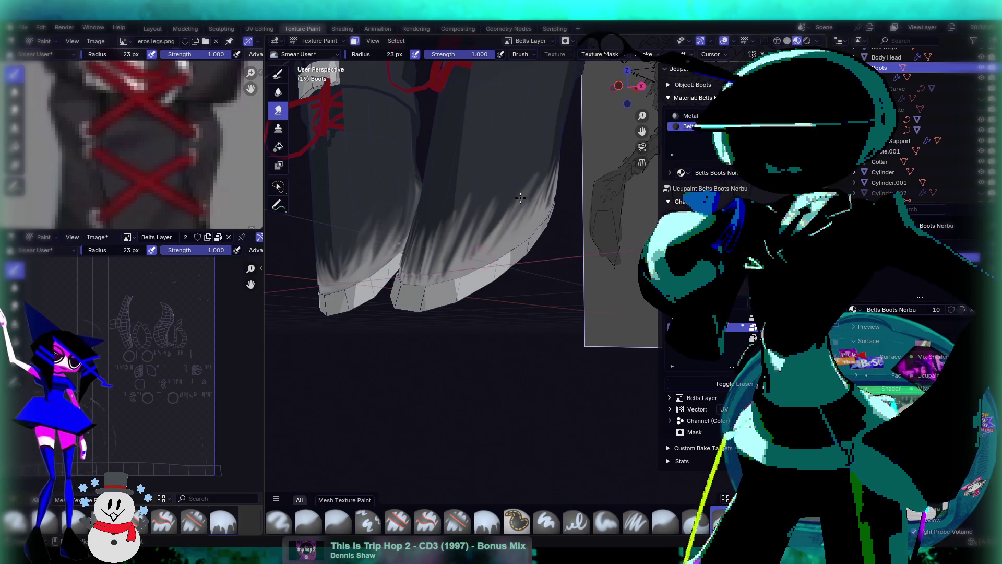
# Touch up the right boot's white edge streaks
pyautogui.moveTo(524, 206); pyautogui.dragTo(511, 235)
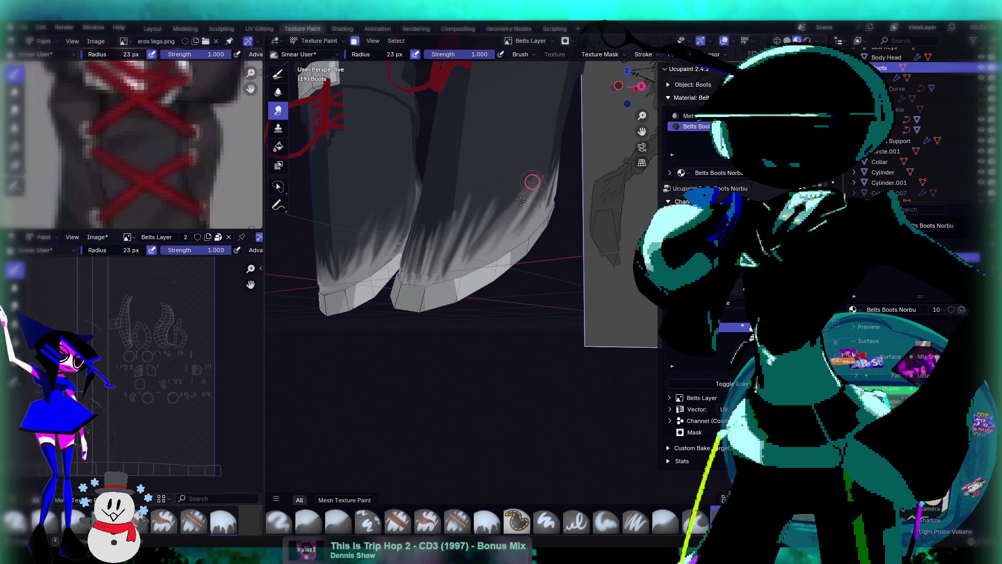
pyautogui.moveTo(527, 190); pyautogui.dragTo(495, 222, button='middle')
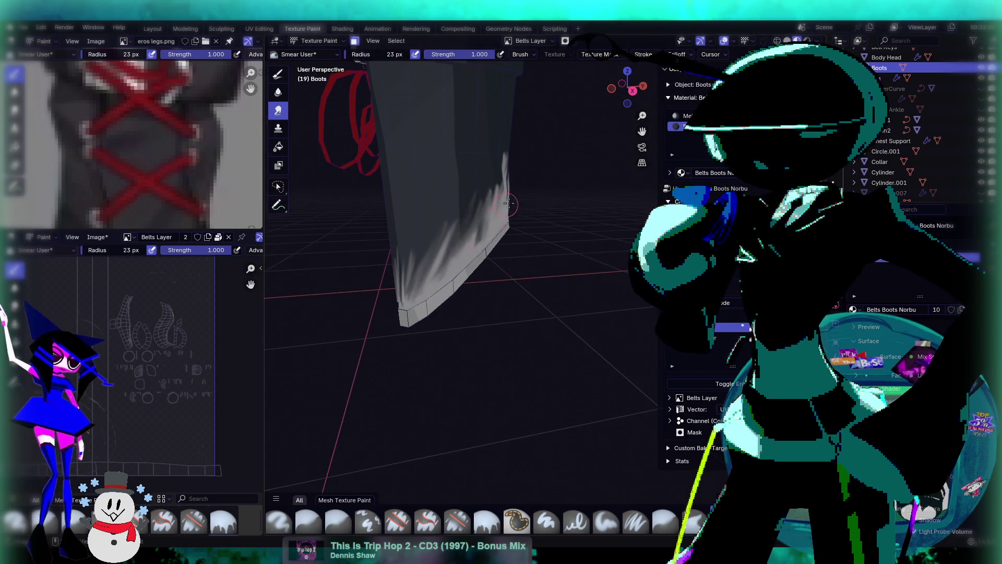
pyautogui.moveTo(455, 248); pyautogui.dragTo(462, 209, button='middle')
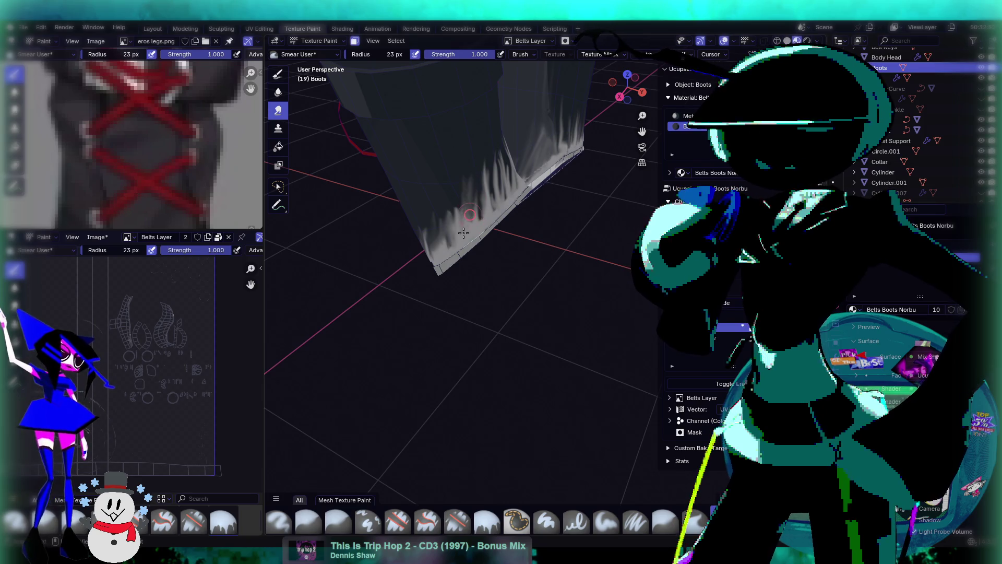
pyautogui.moveTo(462, 237); pyautogui.dragTo(462, 217, button='middle')
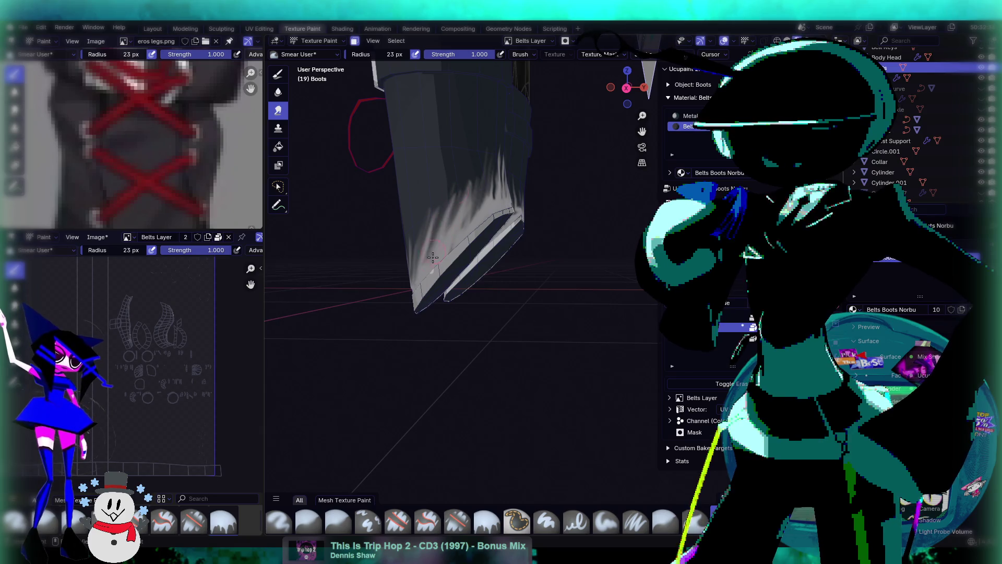
pyautogui.moveTo(487, 181); pyautogui.dragTo(458, 214, button='middle')
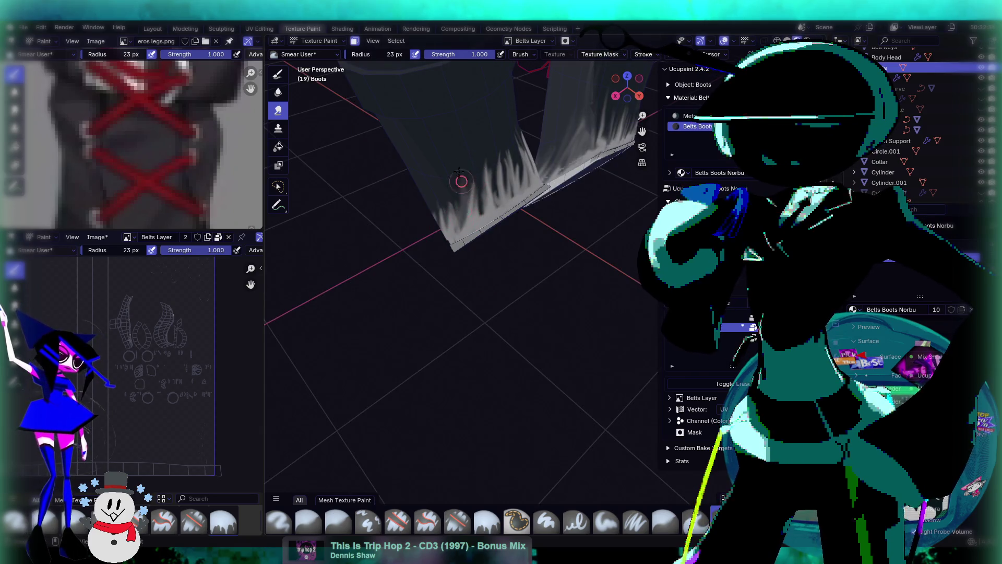
pyautogui.moveTo(495, 182)
pyautogui.mouseDown(button='middle')
pyautogui.moveTo(419, 215)
pyautogui.moveTo(423, 225)
pyautogui.mouseUp(button='middle')
# Smear the left boot's white streaks upward with several strokes
pyautogui.moveTo(419, 236)
pyautogui.mouseDown()
pyautogui.moveTo(429, 226)
pyautogui.moveTo(451, 259)
pyautogui.mouseUp()
pyautogui.moveTo(440, 200); pyautogui.dragTo(390, 278)
pyautogui.moveTo(450, 245)
pyautogui.mouseDown()
pyautogui.moveTo(447, 212)
pyautogui.moveTo(473, 263)
pyautogui.mouseUp()
pyautogui.moveTo(472, 264)
pyautogui.mouseDown(button='middle')
pyautogui.moveTo(543, 264)
pyautogui.moveTo(492, 250)
pyautogui.moveTo(488, 233)
pyautogui.moveTo(474, 246)
pyautogui.moveTo(496, 280)
pyautogui.mouseUp(button='middle')
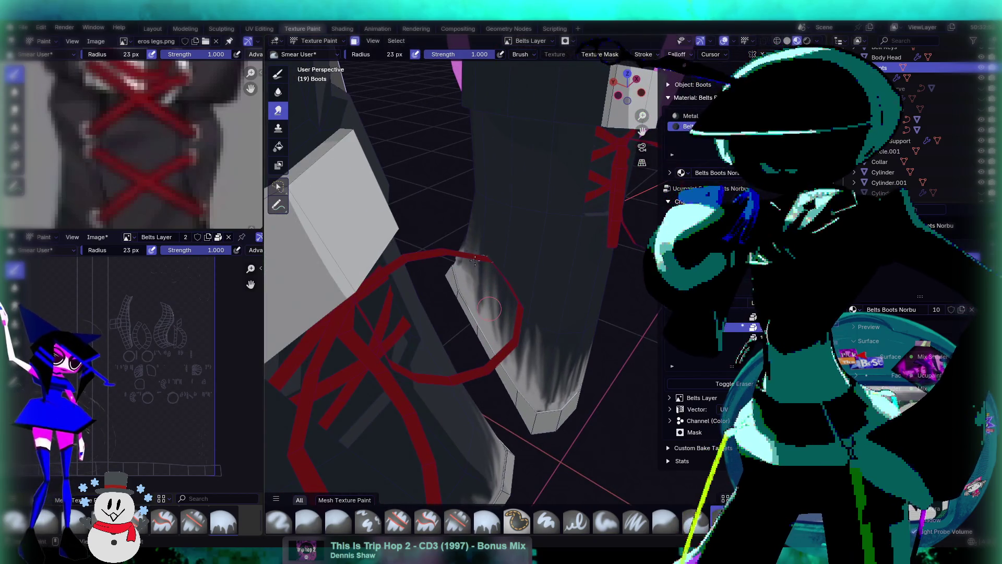
# Smear additional streaks along the boot's lower side toward the tip
pyautogui.moveTo(470, 237)
pyautogui.mouseDown(button='middle')
pyautogui.moveTo(462, 262)
pyautogui.moveTo(627, 261)
pyautogui.mouseUp(button='middle')
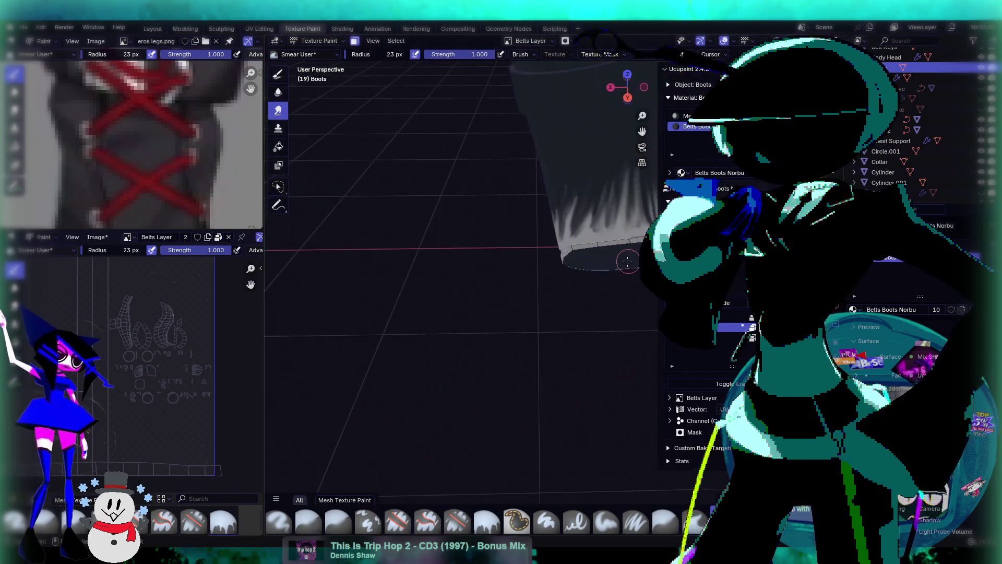
pyautogui.moveTo(512, 282)
pyautogui.mouseDown(button='middle')
pyautogui.moveTo(521, 224)
pyautogui.moveTo(510, 181)
pyautogui.mouseUp(button='middle')
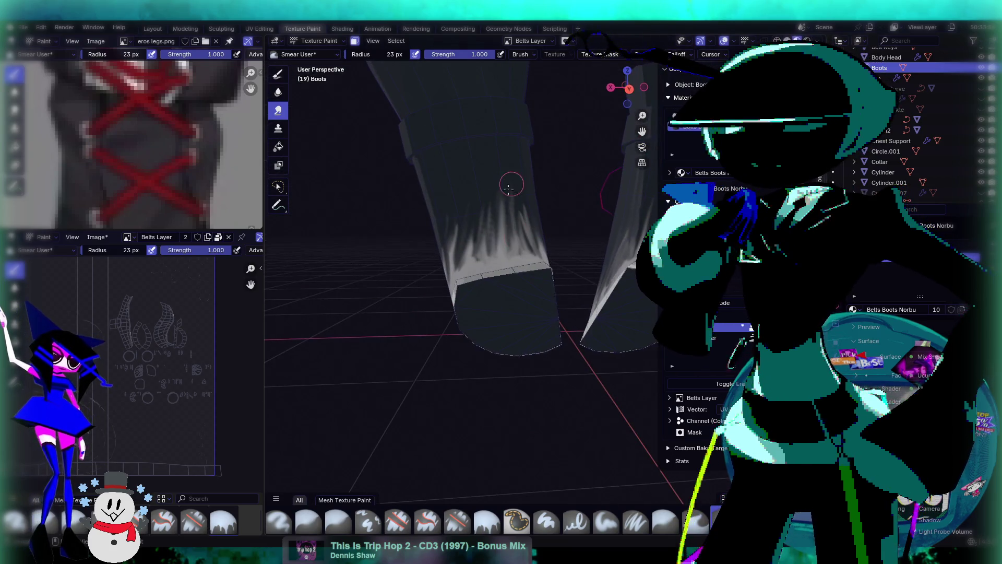
pyautogui.moveTo(510, 190)
pyautogui.mouseDown()
pyautogui.moveTo(473, 243)
pyautogui.moveTo(461, 285)
pyautogui.mouseUp()
pyautogui.moveTo(487, 279); pyautogui.dragTo(510, 224, button='middle')
pyautogui.moveTo(513, 194)
pyautogui.mouseDown()
pyautogui.moveTo(533, 231)
pyautogui.moveTo(517, 198)
pyautogui.mouseUp()
pyautogui.moveTo(517, 198)
pyautogui.mouseDown(button='middle')
pyautogui.moveTo(511, 249)
pyautogui.moveTo(487, 242)
pyautogui.moveTo(542, 236)
pyautogui.mouseUp(button='middle')
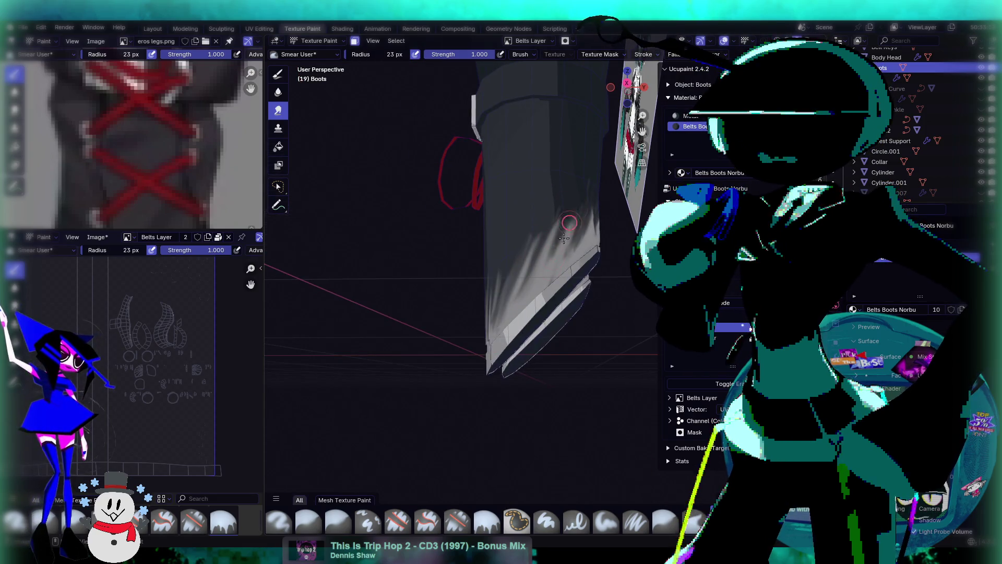
pyautogui.moveTo(550, 230)
pyautogui.mouseDown(button='middle')
pyautogui.moveTo(578, 239)
pyautogui.moveTo(579, 261)
pyautogui.moveTo(606, 274)
pyautogui.mouseUp(button='middle')
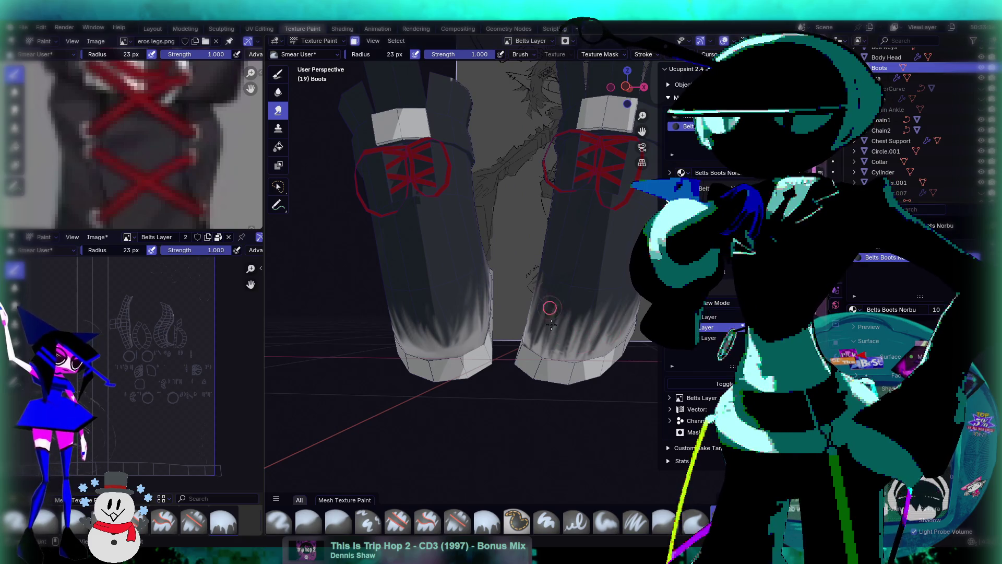
# Save the blend file with Ctrl+S after viewing both smeared boots
pyautogui.moveTo(553, 284)
pyautogui.mouseDown(button='middle')
pyautogui.moveTo(575, 272)
pyautogui.moveTo(544, 253)
pyautogui.moveTo(607, 287)
pyautogui.moveTo(553, 277)
pyautogui.moveTo(471, 327)
pyautogui.moveTo(522, 292)
pyautogui.moveTo(431, 383)
pyautogui.moveTo(547, 292)
pyautogui.mouseUp(button='middle')
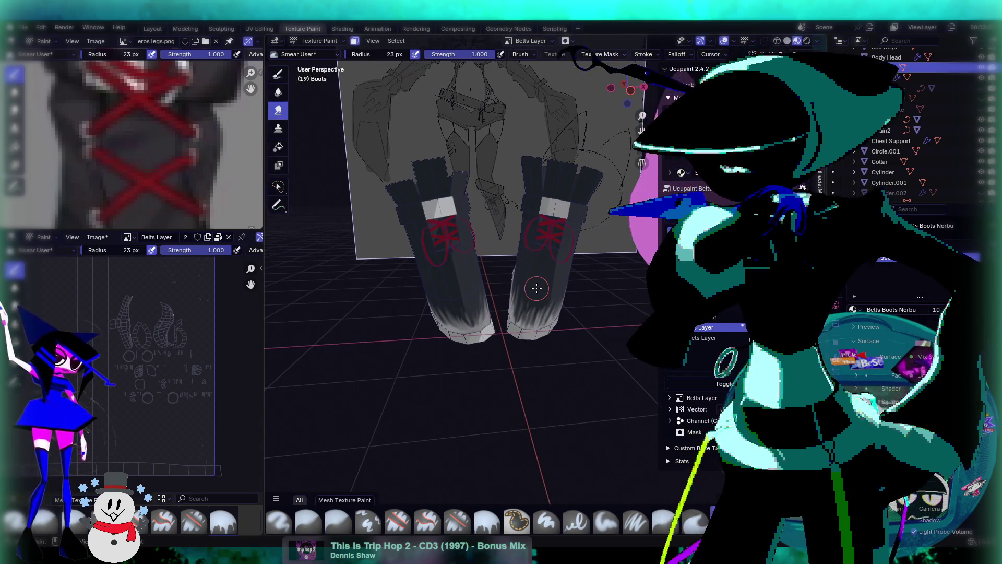
pyautogui.hotkey('ctrl', 's')
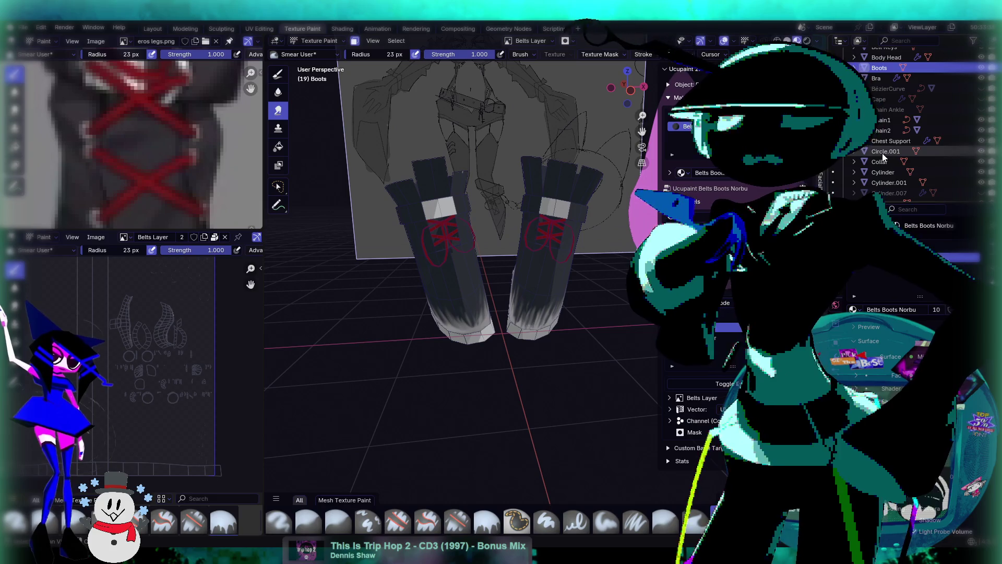
pyautogui.scroll(-1, 869, 136)
pyautogui.scroll(-5, 954, 169)
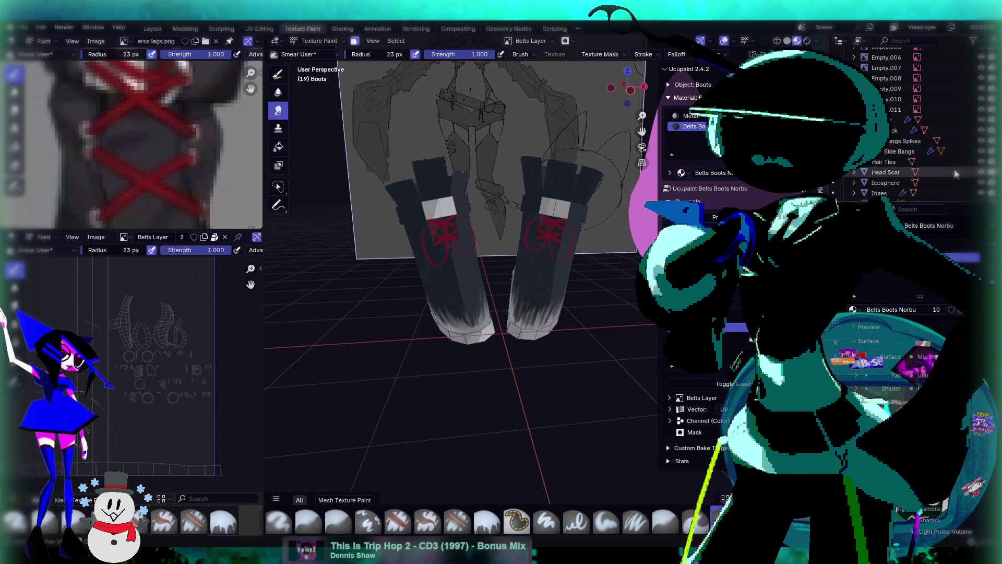
# Unhide the hair in the outliner, then reveal the legs, shorts and belt with Alt+H
pyautogui.click(981, 109)
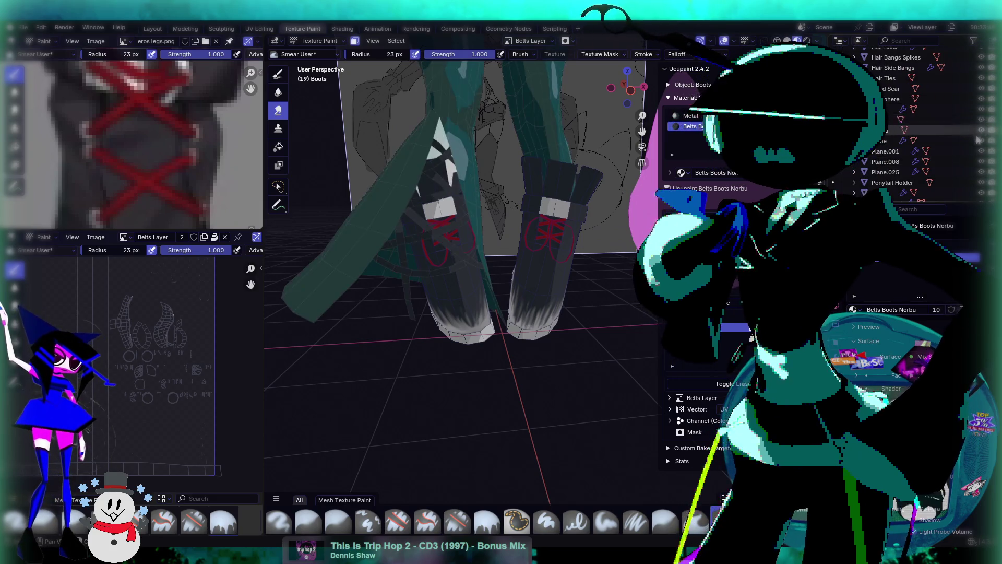
pyautogui.scroll(-5, 954, 146)
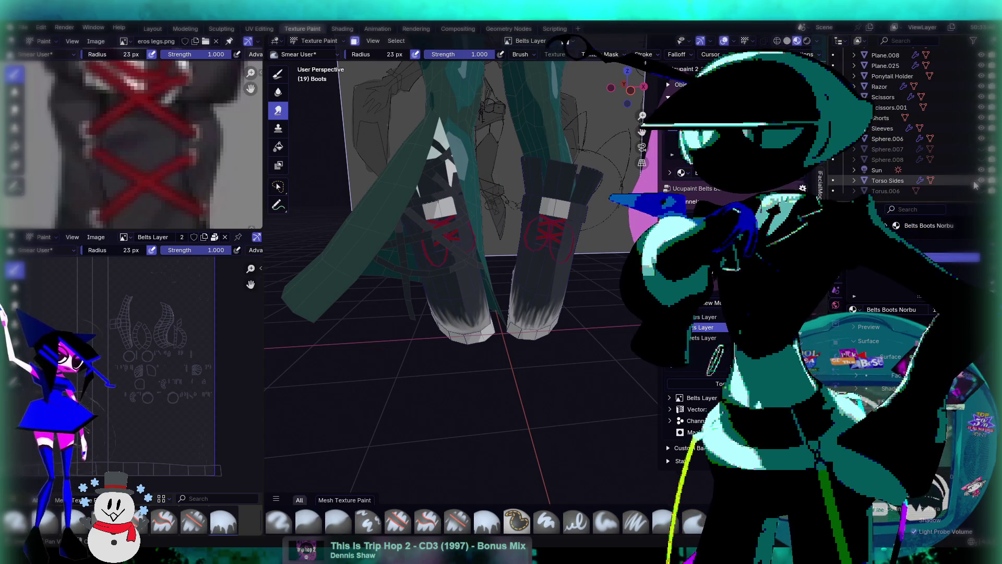
pyautogui.scroll(-2, 979, 190)
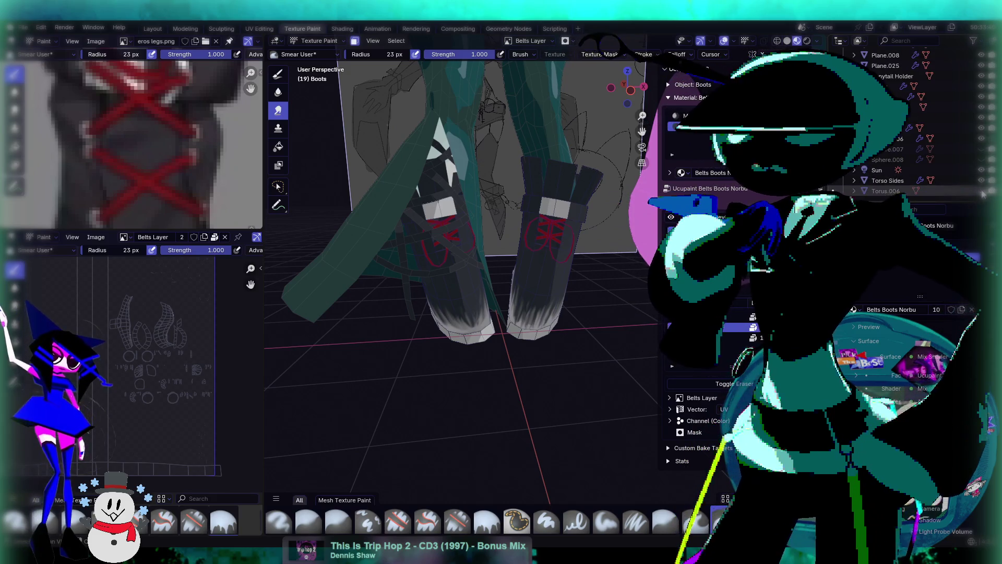
pyautogui.scroll(5, 961, 137)
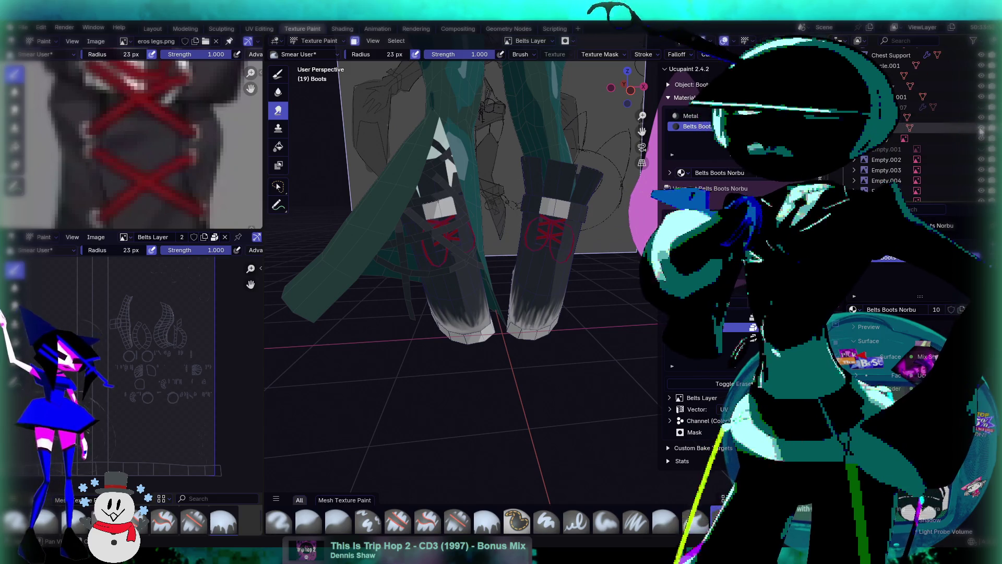
pyautogui.scroll(3, 981, 104)
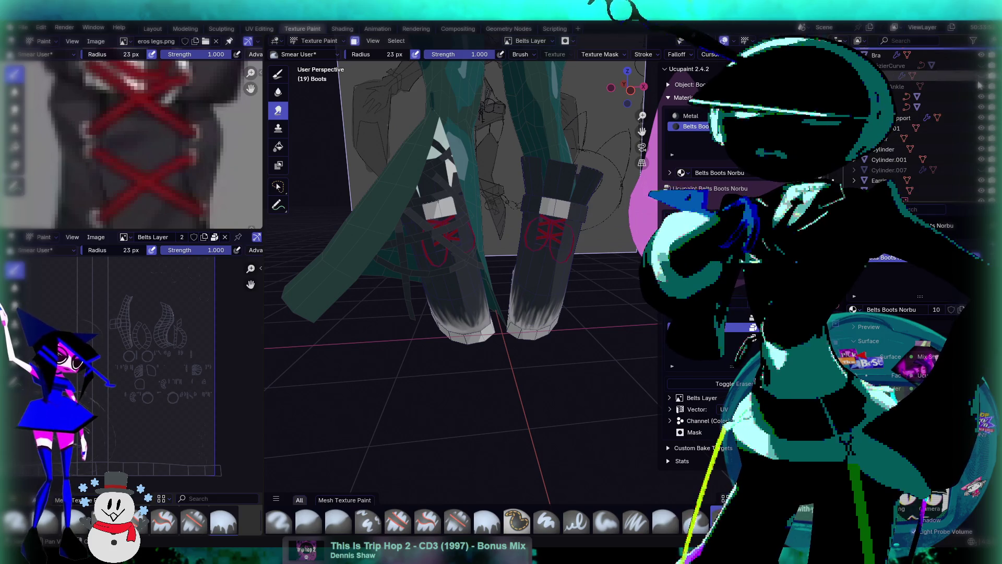
pyautogui.hotkey('alt', 'h')
pyautogui.hotkey('alt', 'h')
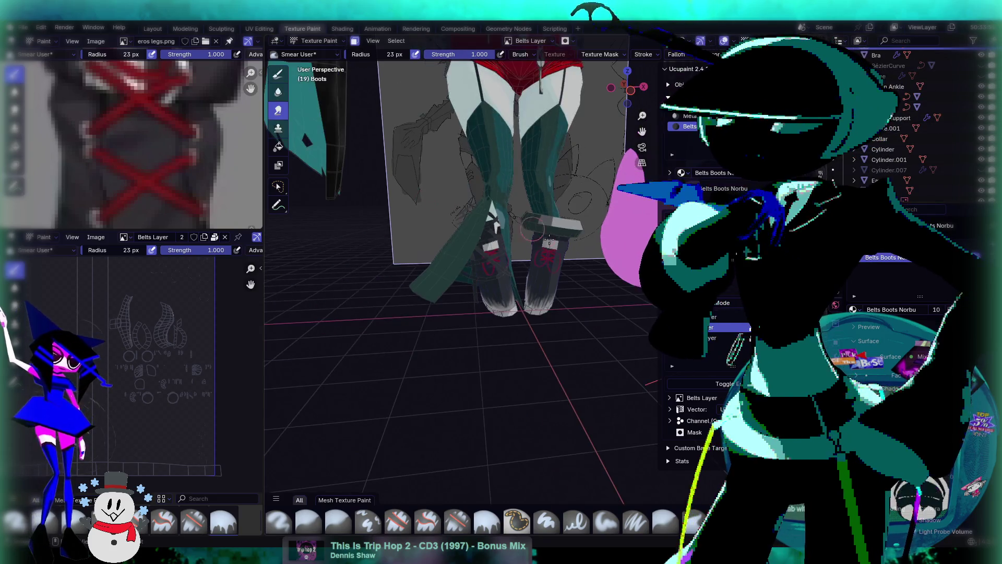
pyautogui.hotkey('ctrl', 's')
pyautogui.scroll(-2, 540, 176)
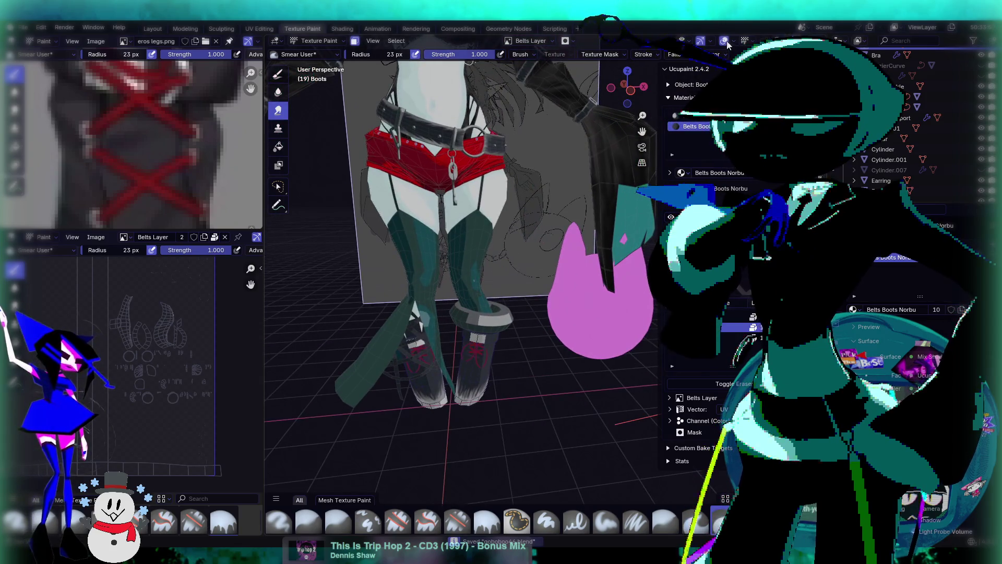
# Switch to the Layout workspace in Object Mode and zoom out to the full character
pyautogui.click(152, 29)
pyautogui.scroll(-5, 440, 190)
pyautogui.moveTo(441, 189)
pyautogui.mouseDown(button='middle')
pyautogui.moveTo(462, 284)
pyautogui.moveTo(516, 214)
pyautogui.moveTo(497, 259)
pyautogui.moveTo(526, 229)
pyautogui.moveTo(644, 253)
pyautogui.moveTo(600, 286)
pyautogui.mouseUp(button='middle')
# Delete the small extra object so the scene holds 50 objects with 15,097 vertices
pyautogui.click(634, 227)
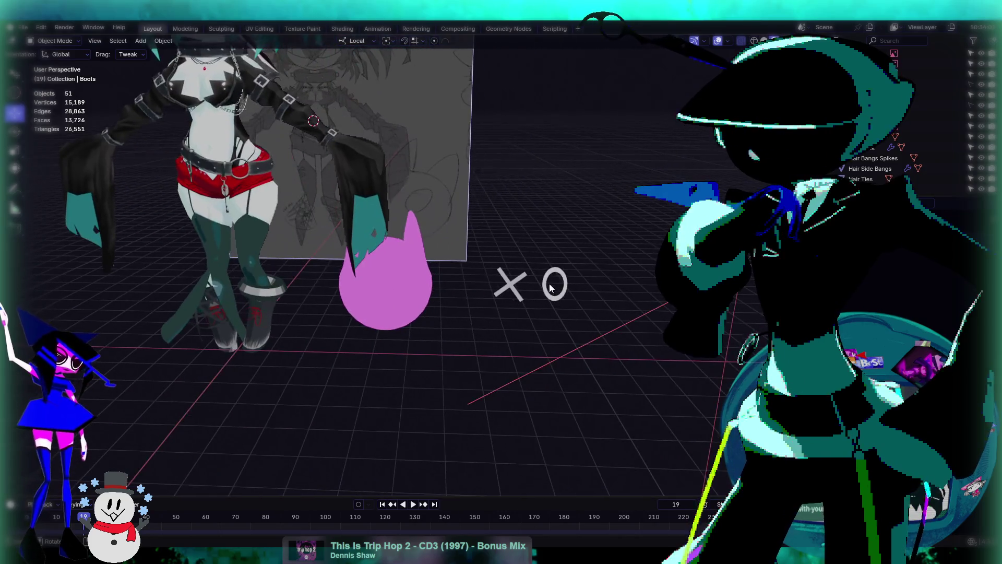
pyautogui.scroll(3, 600, 286)
pyautogui.scroll(-4, 600, 286)
pyautogui.moveTo(381, 208)
pyautogui.mouseDown(button='middle')
pyautogui.moveTo(487, 263)
pyautogui.moveTo(476, 253)
pyautogui.moveTo(501, 245)
pyautogui.mouseUp(button='middle')
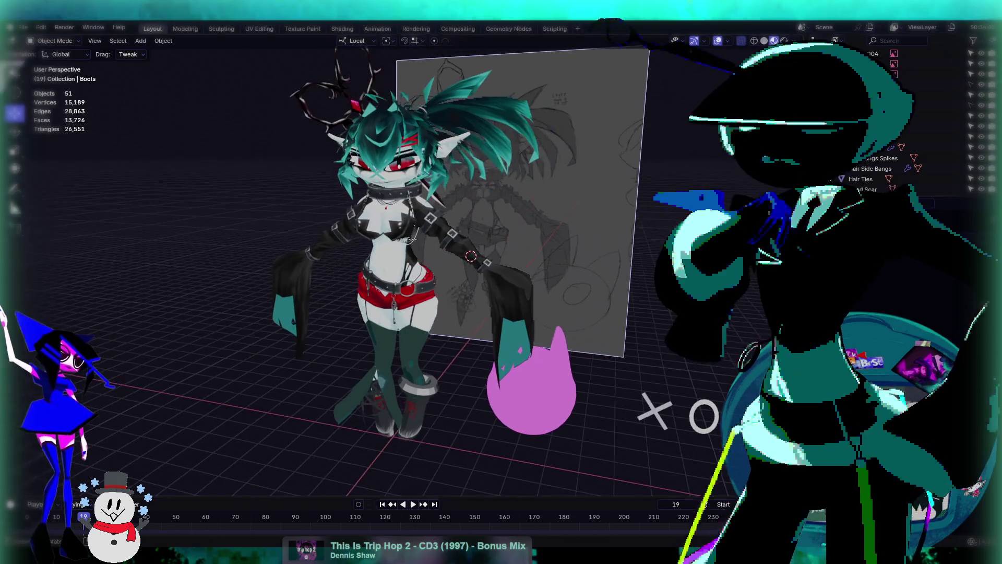
pyautogui.scroll(-5, 931, 148)
pyautogui.scroll(5, 958, 168)
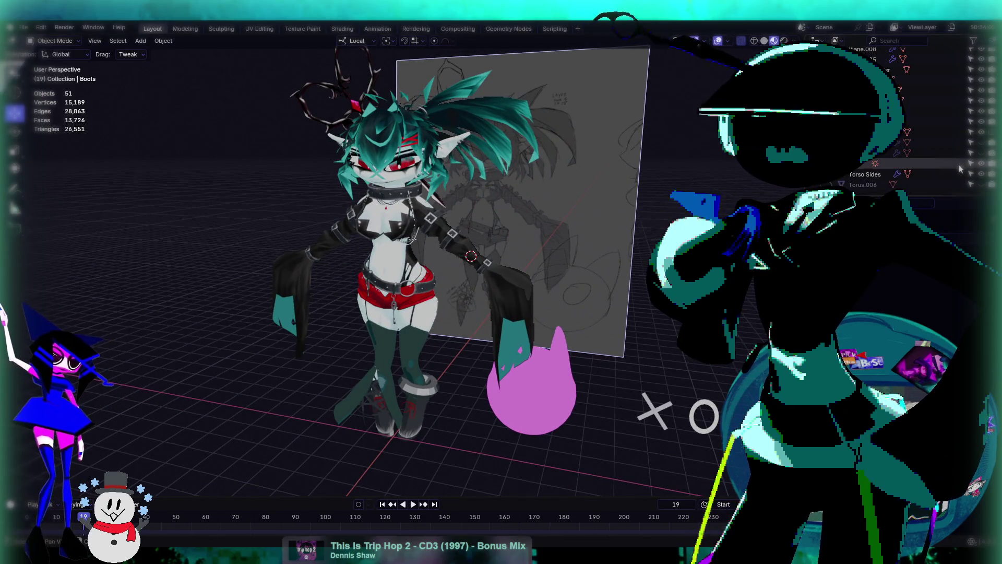
pyautogui.scroll(3, 972, 134)
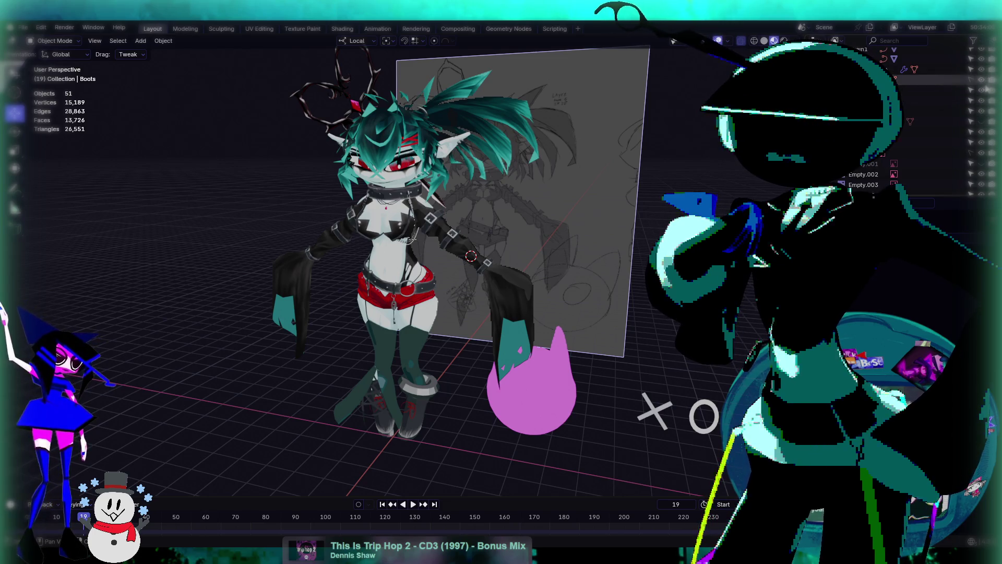
pyautogui.press('Delete')
# Save the file incrementally as nohohoho47.blend
pyautogui.moveTo(599, 283)
pyautogui.keyDown('shift'); pyautogui.mouseDown(button='middle')
pyautogui.moveTo(634, 259)
pyautogui.moveTo(628, 292)
pyautogui.mouseUp(button='middle'); pyautogui.keyUp('shift')
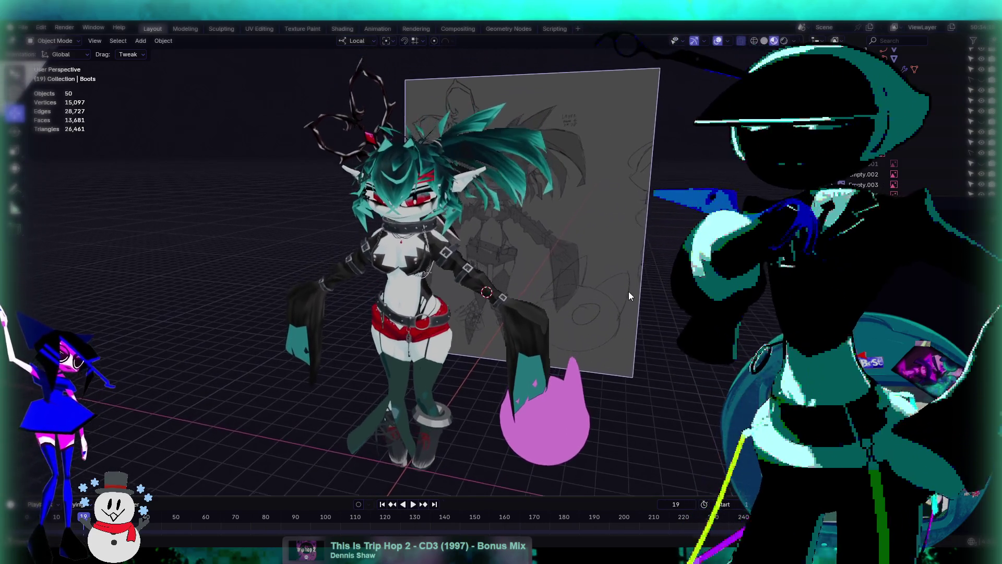
pyautogui.click(23, 27)
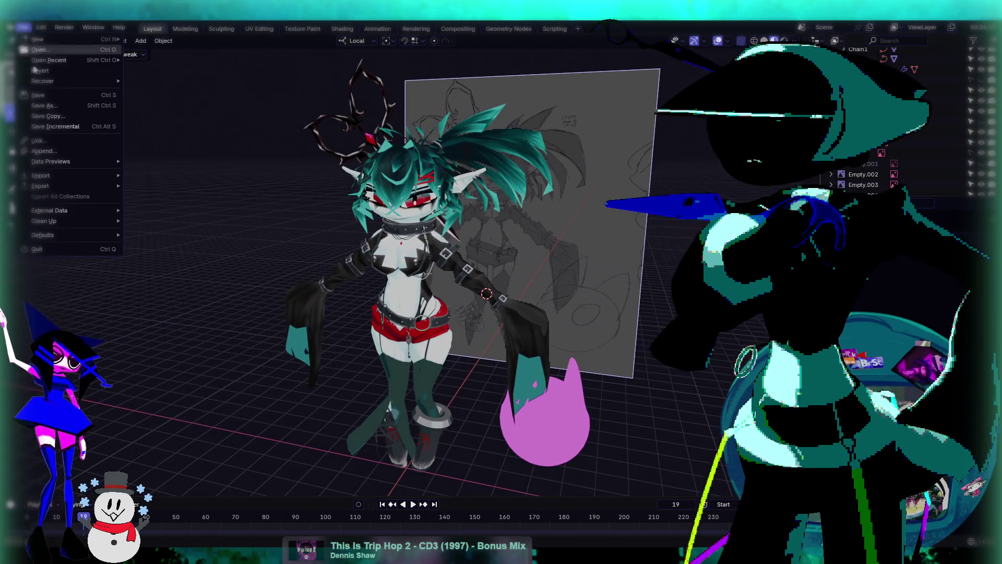
pyautogui.click(55, 126)
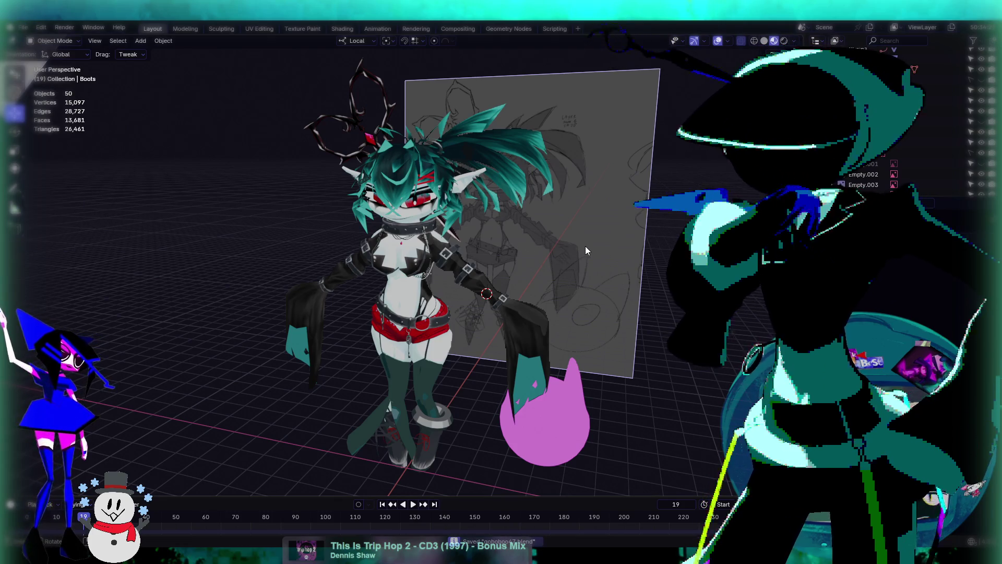